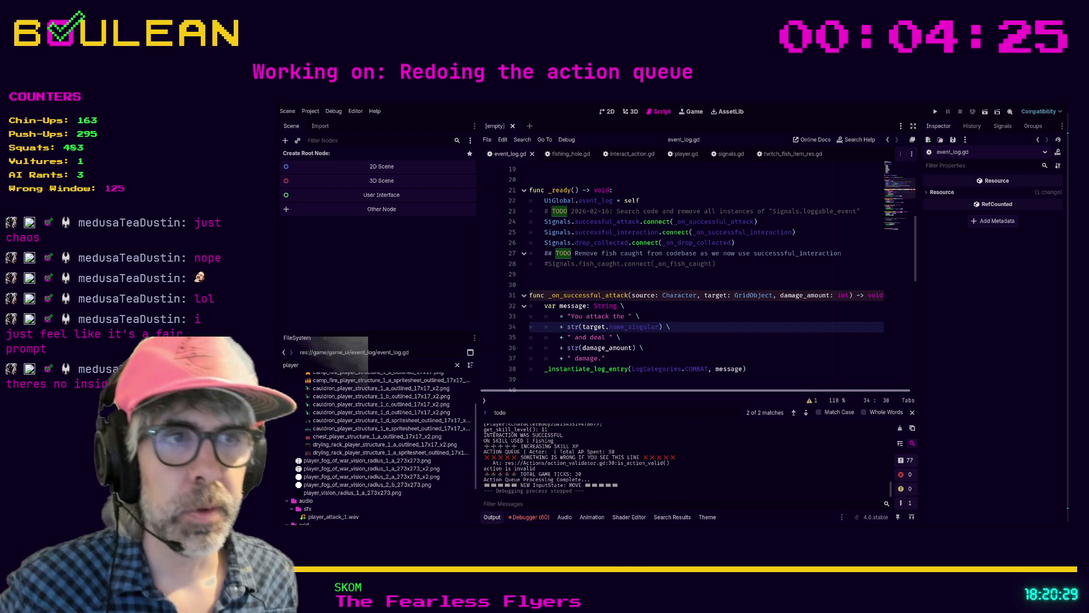
# - From event_log.gd, start the game project with F5 for play-testing
pyautogui.click(531, 379)
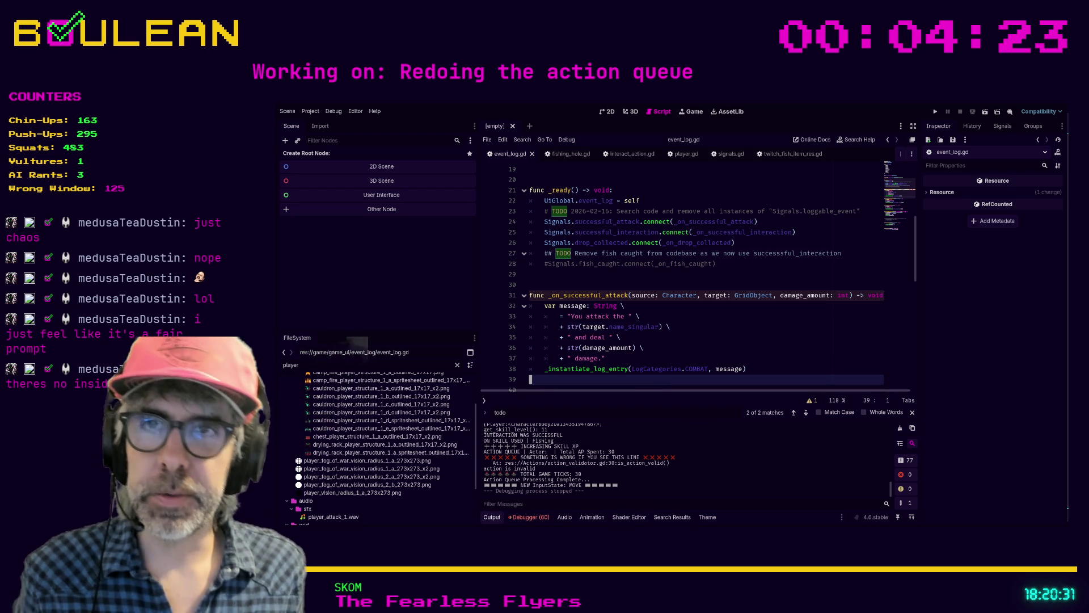
pyautogui.click(670, 347)
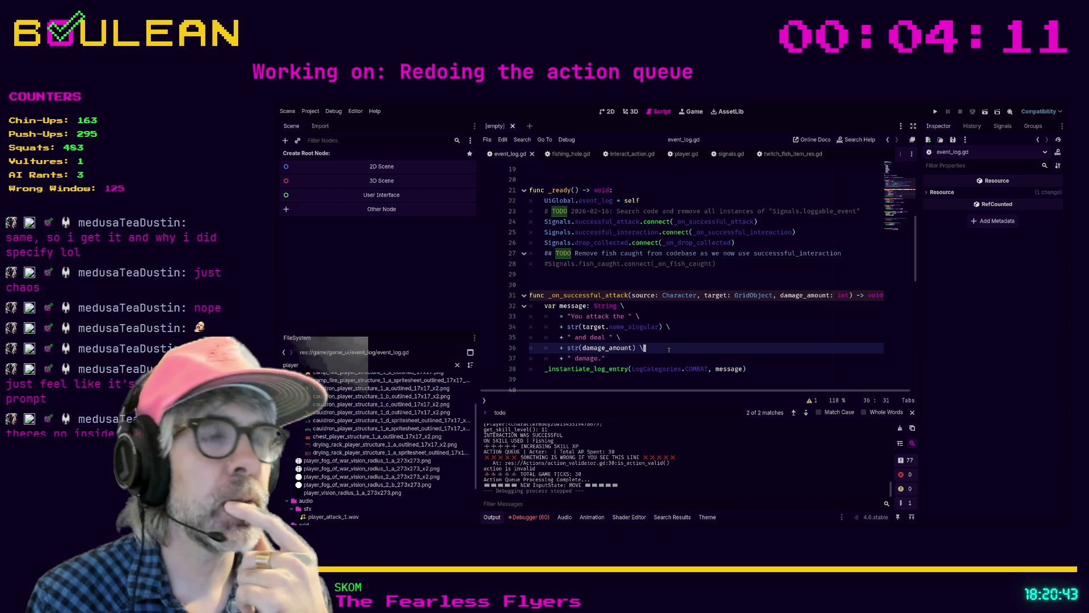
pyautogui.press('F5')
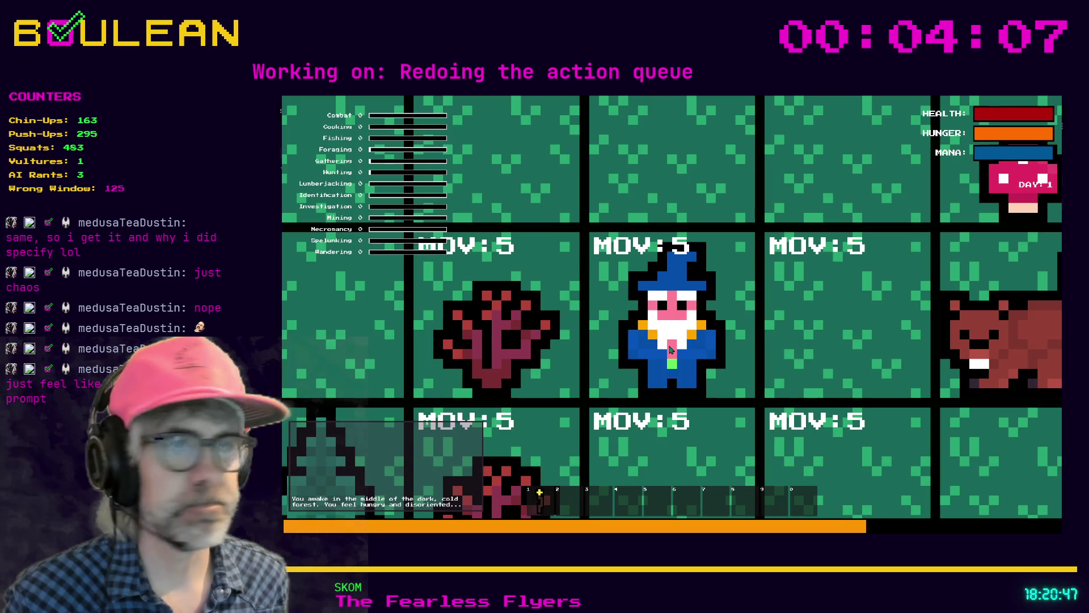
# - Walk the wizard to the fishing hole, fish five times for goldfish, then stop the game
pyautogui.scroll(-5, 670, 348)
pyautogui.press('Left')
pyautogui.press('Left')
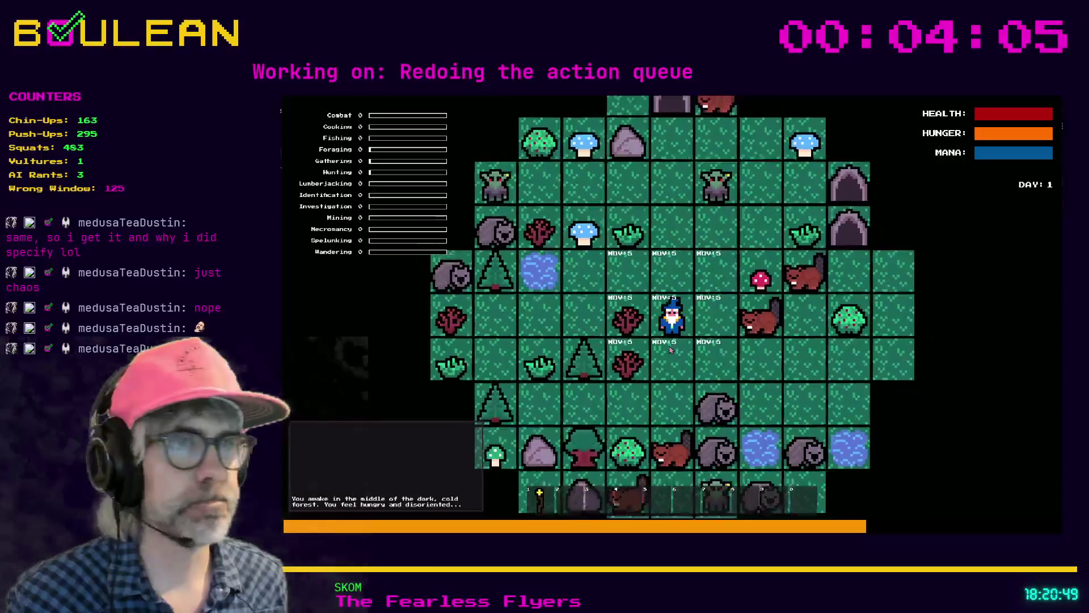
pyautogui.press('Left')
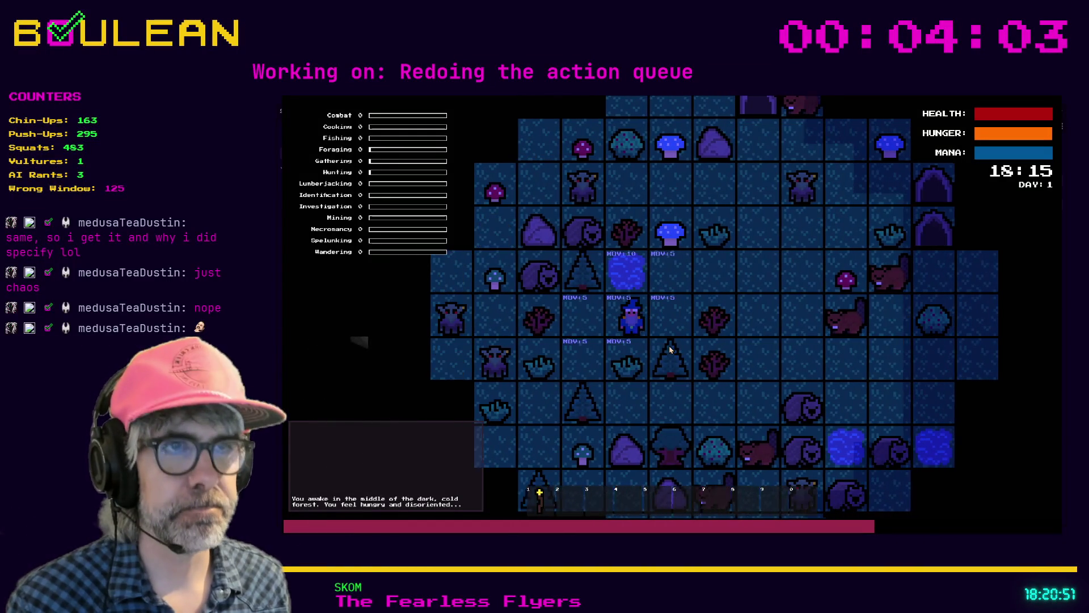
pyautogui.press('Up')
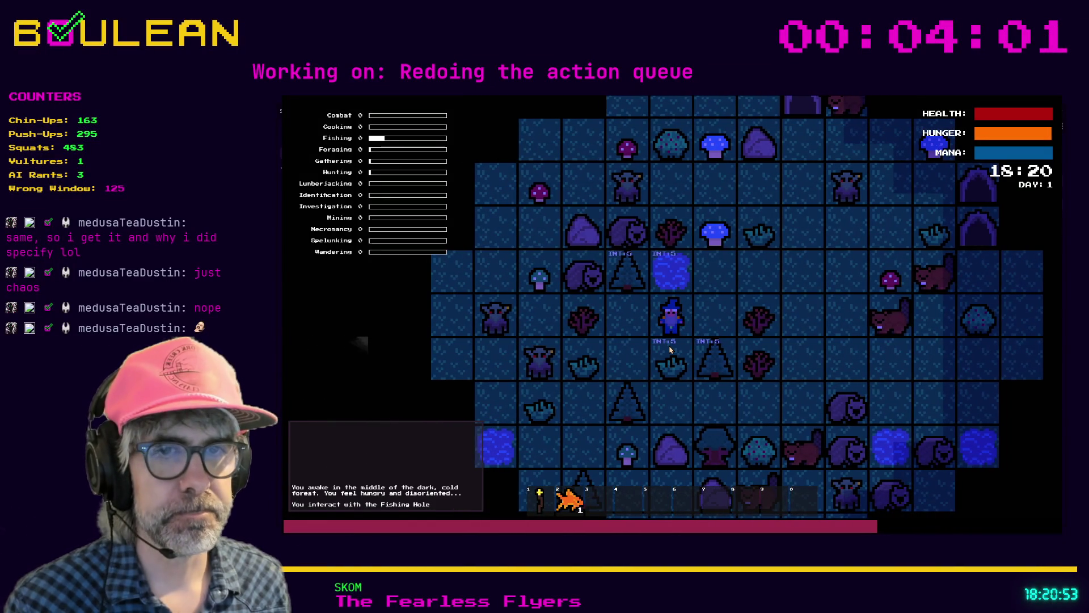
pyautogui.press('Up')
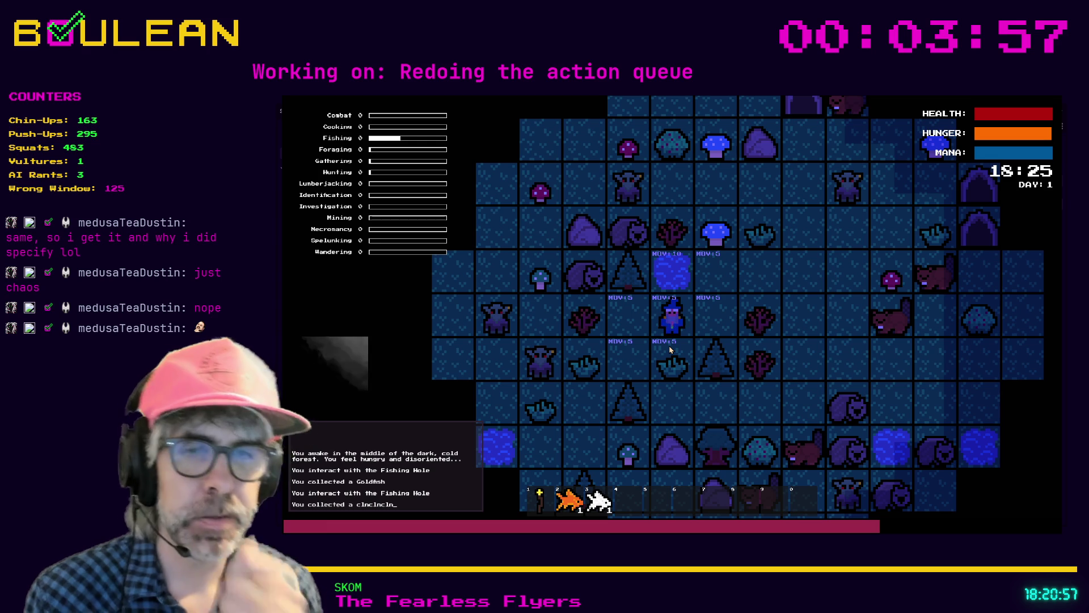
pyautogui.press('Up')
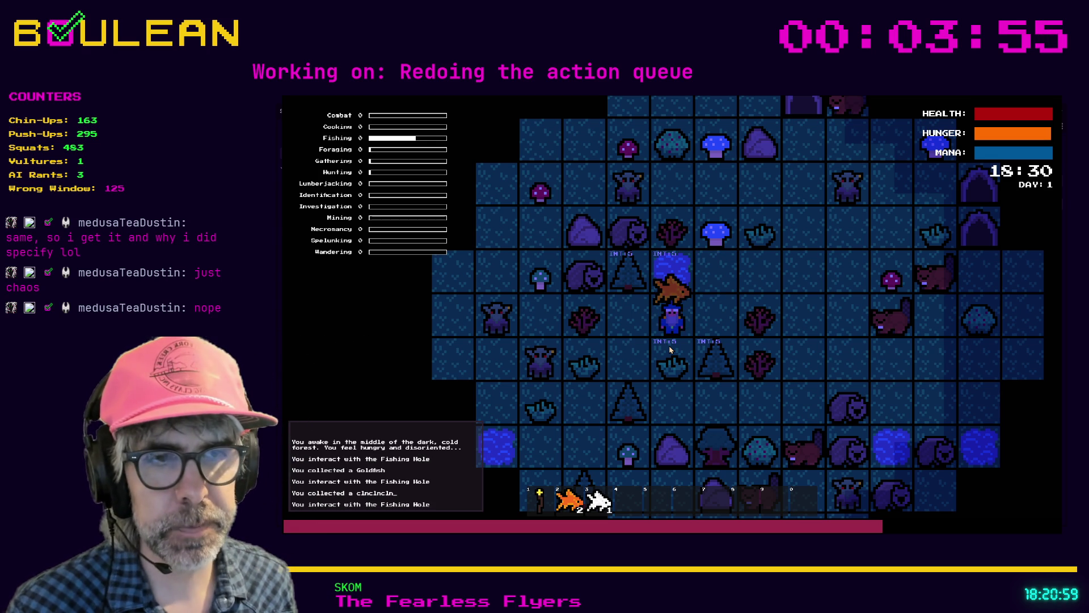
pyautogui.press('Up')
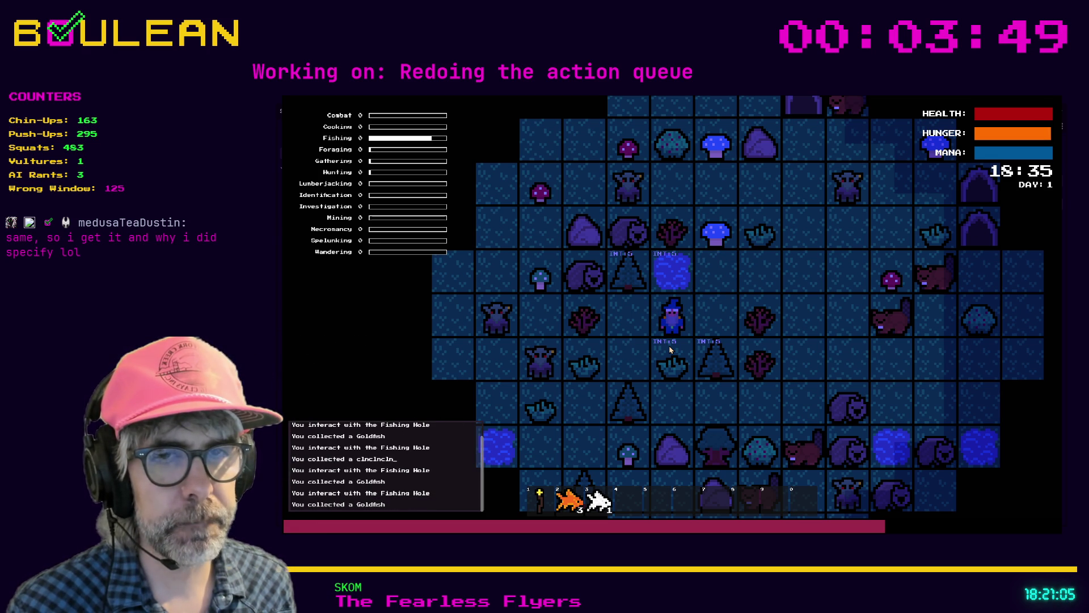
pyautogui.press('Up')
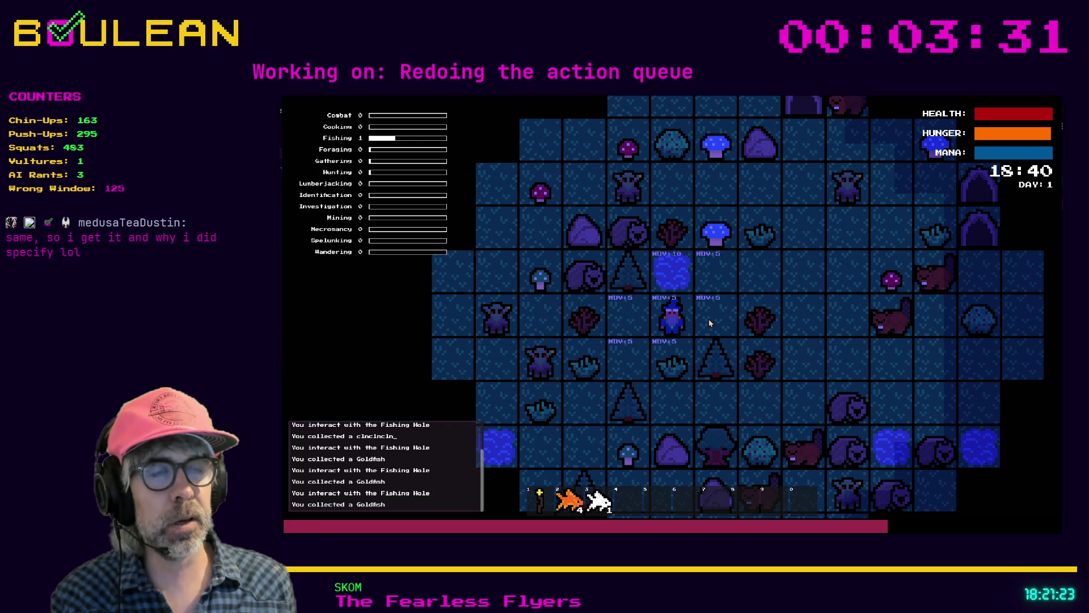
pyautogui.press('F8')
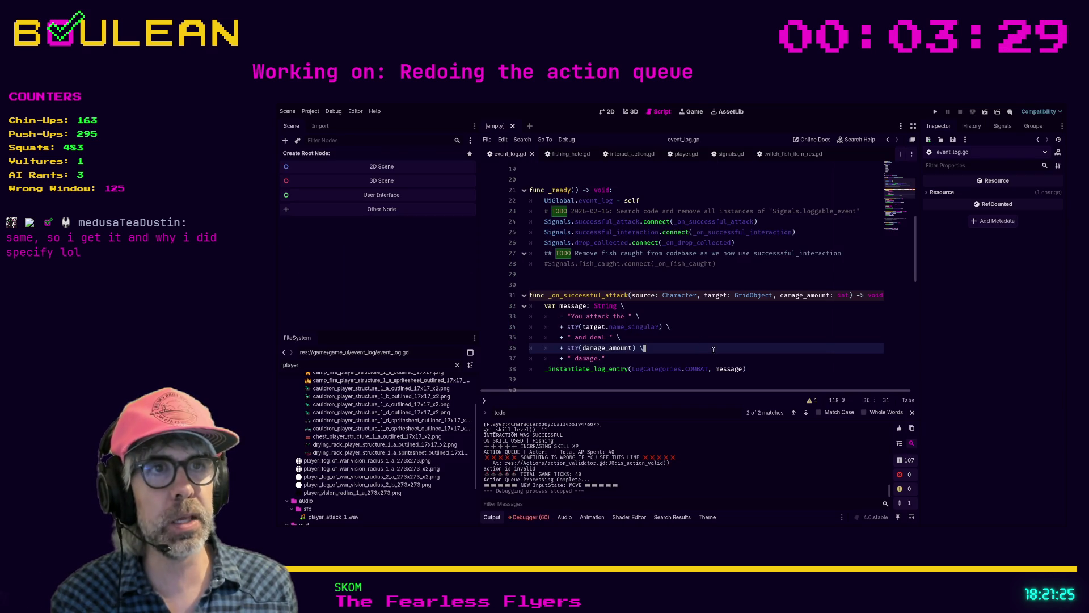
# - Review the commented fish_caught connection on line 28 and search the project for fish_caught
pyautogui.click(593, 264)
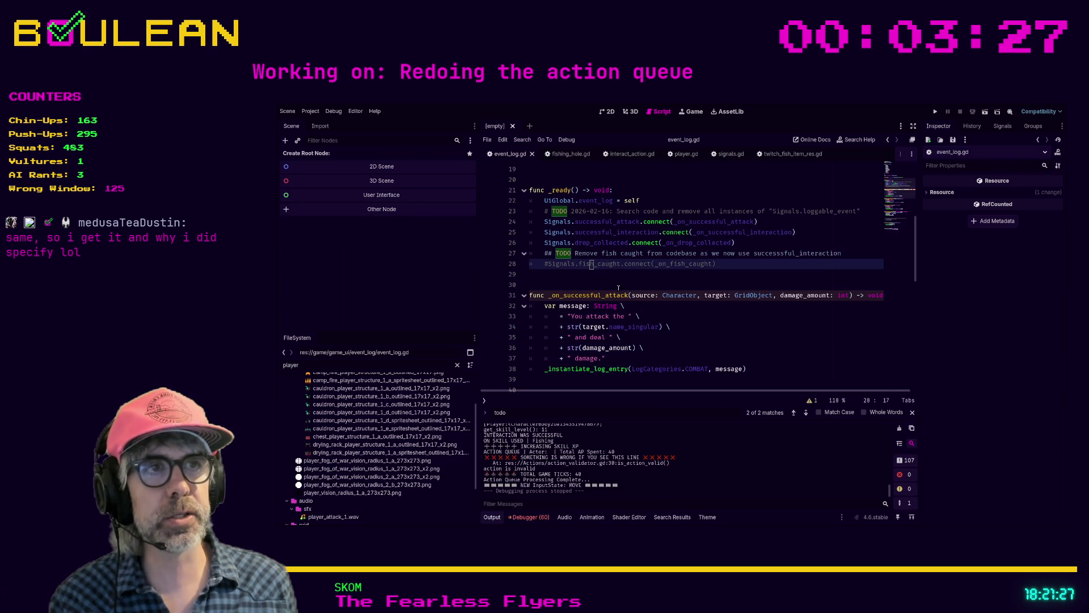
pyautogui.click(697, 270)
pyautogui.scroll(-2, 684, 293)
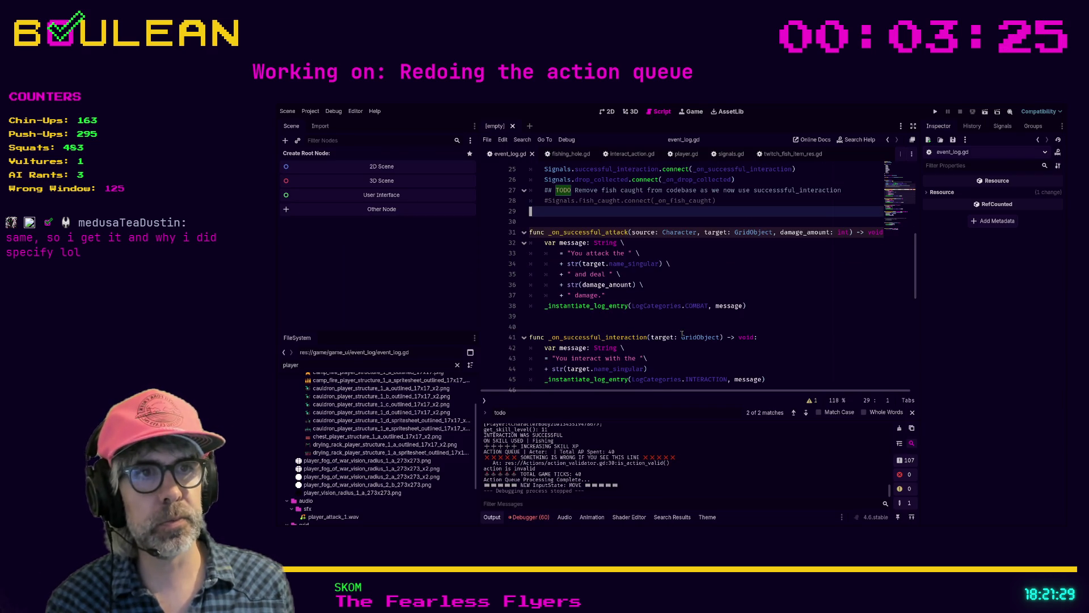
pyautogui.scroll(-5, 683, 334)
pyautogui.scroll(5, 686, 336)
pyautogui.scroll(2, 686, 337)
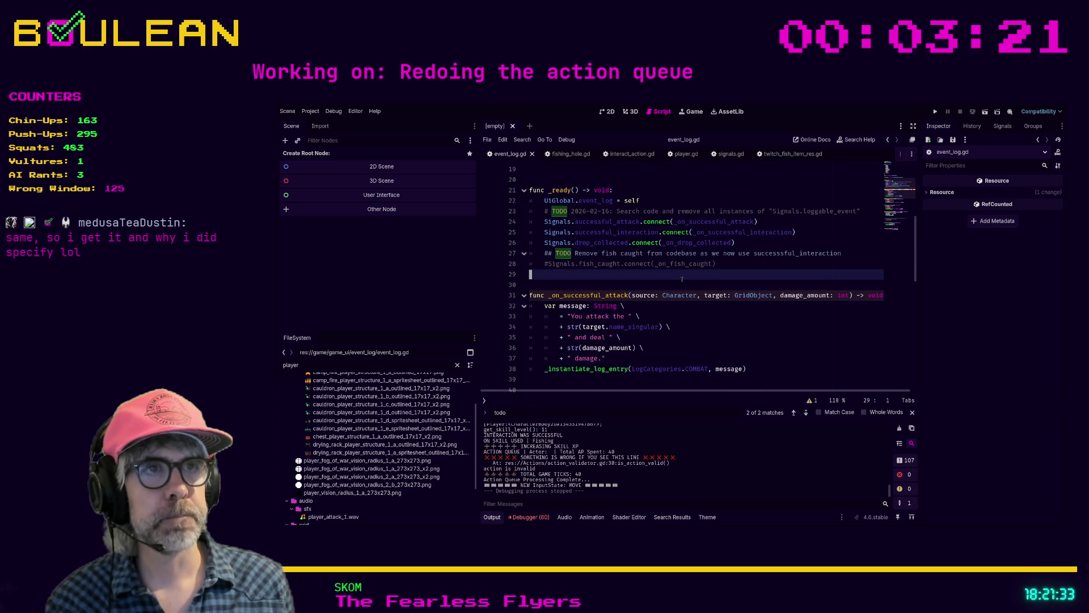
pyautogui.hotkey('ctrl', 'f')
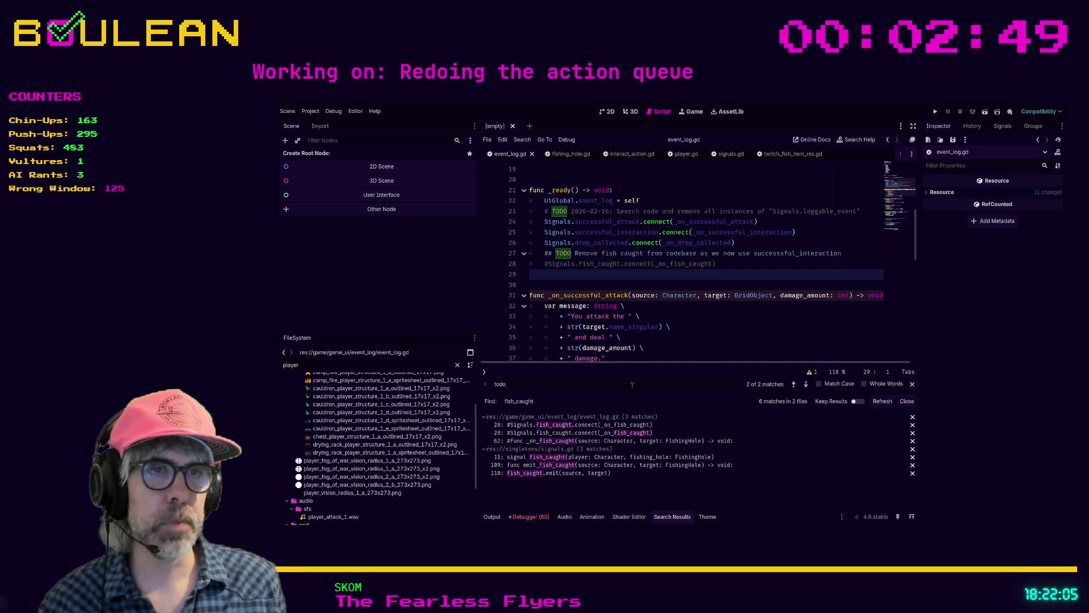
# - Delete the commented fish_caught connect line and its TODO comment, then save event_log.gd
pyautogui.click(562, 425)
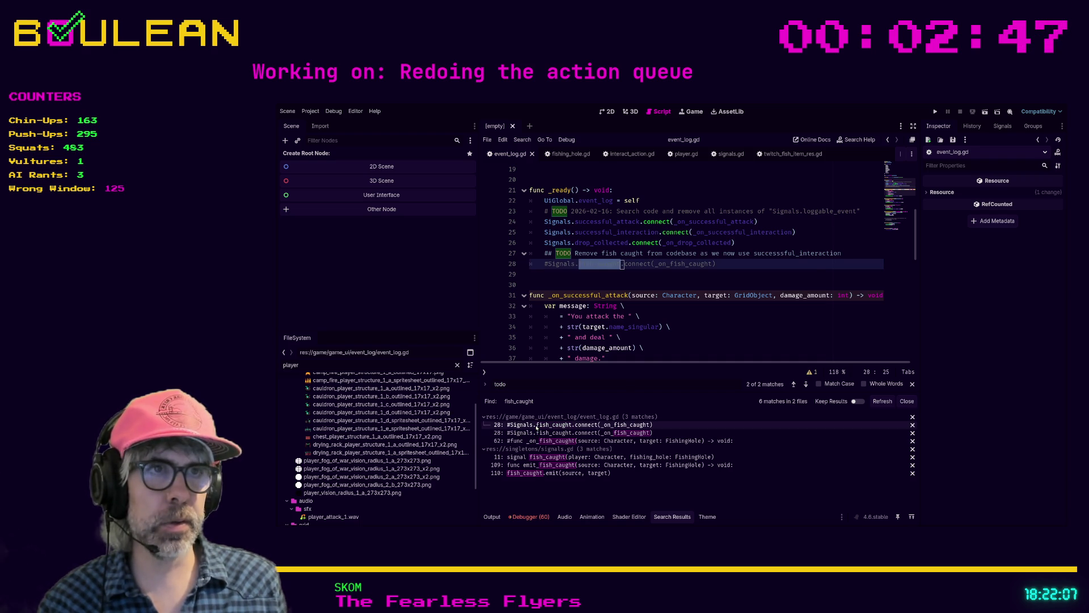
pyautogui.click(722, 263)
pyautogui.hotkey('ctrl', 'shift', 'k')
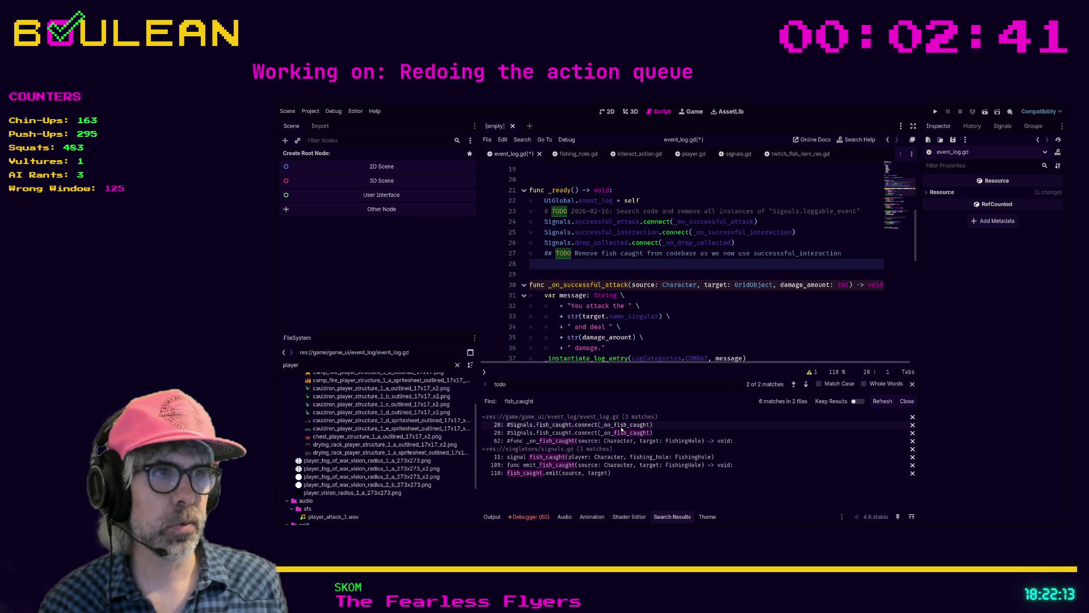
pyautogui.click(608, 253)
pyautogui.hotkey('ctrl', 'shift', 'k')
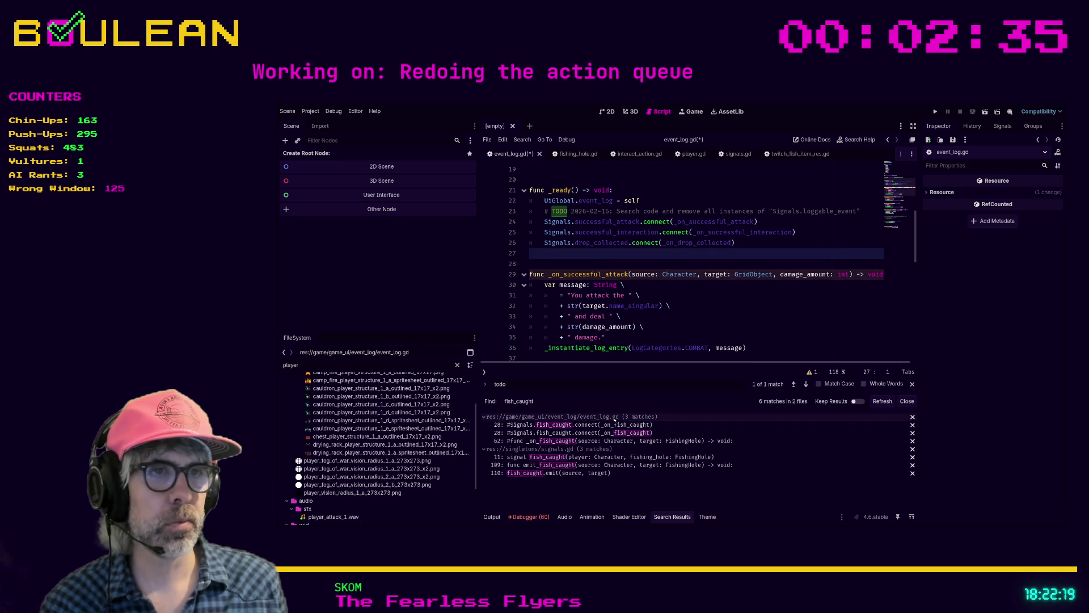
pyautogui.press('Down')
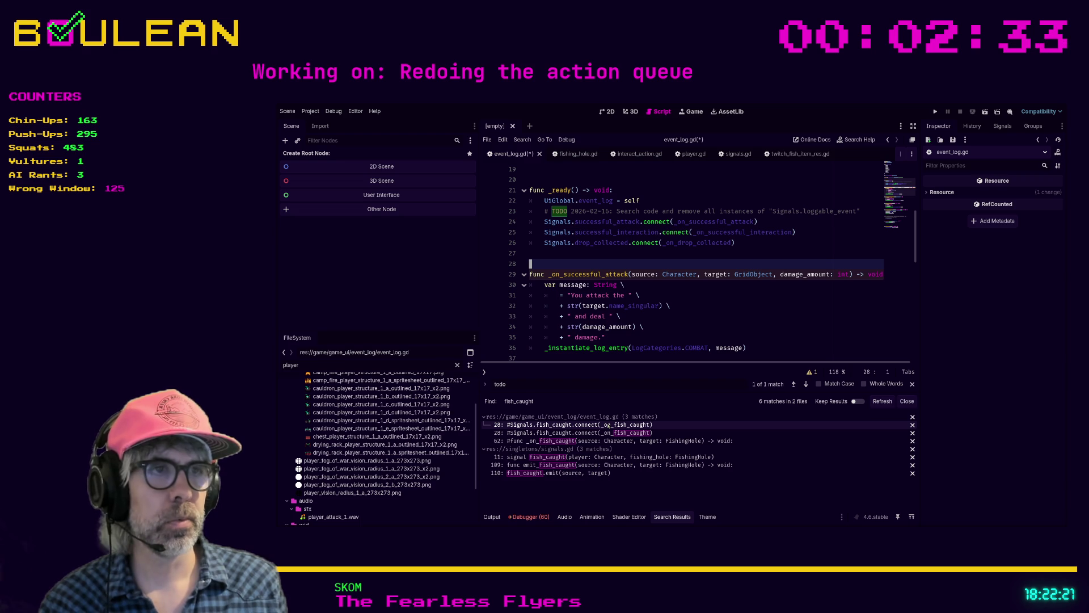
pyautogui.click(709, 307)
pyautogui.hotkey('ctrl', 's')
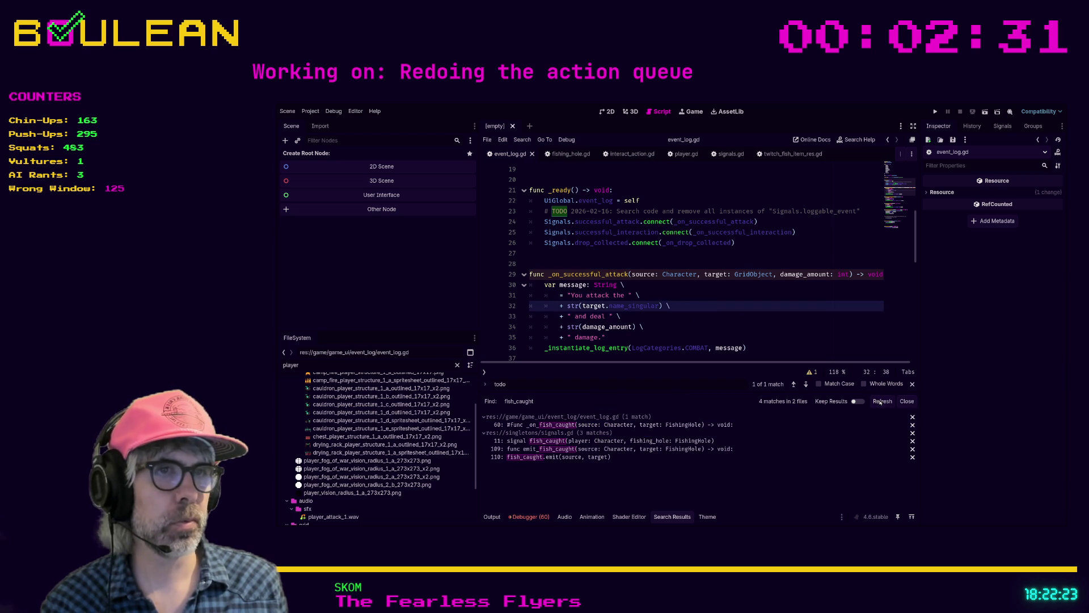
# - Remove the commented _on_fish_caught function at line 60 and the extra blank line after it
pyautogui.click(583, 425)
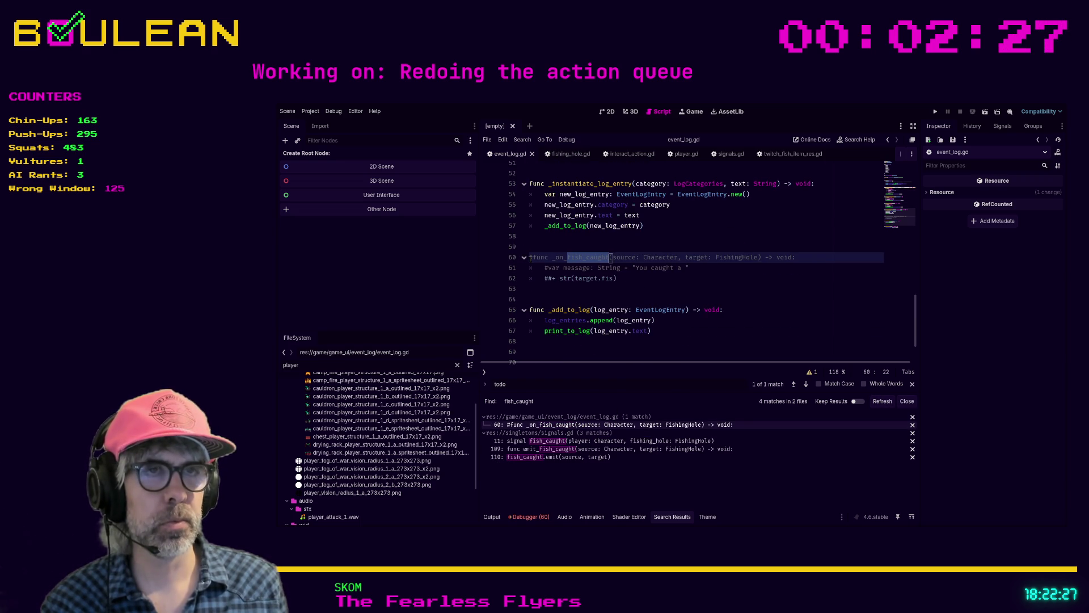
pyautogui.click(530, 258)
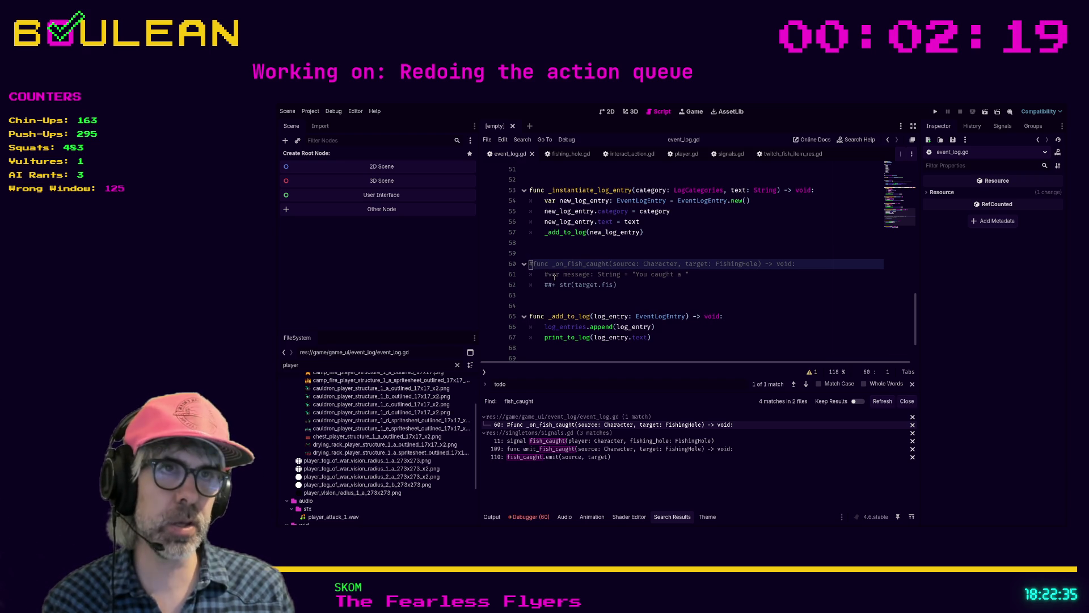
pyautogui.hotkey('ctrl', 'shift', 'k')
pyautogui.hotkey('ctrl', 'shift', 'k')
pyautogui.hotkey('ctrl', 'shift', 'k')
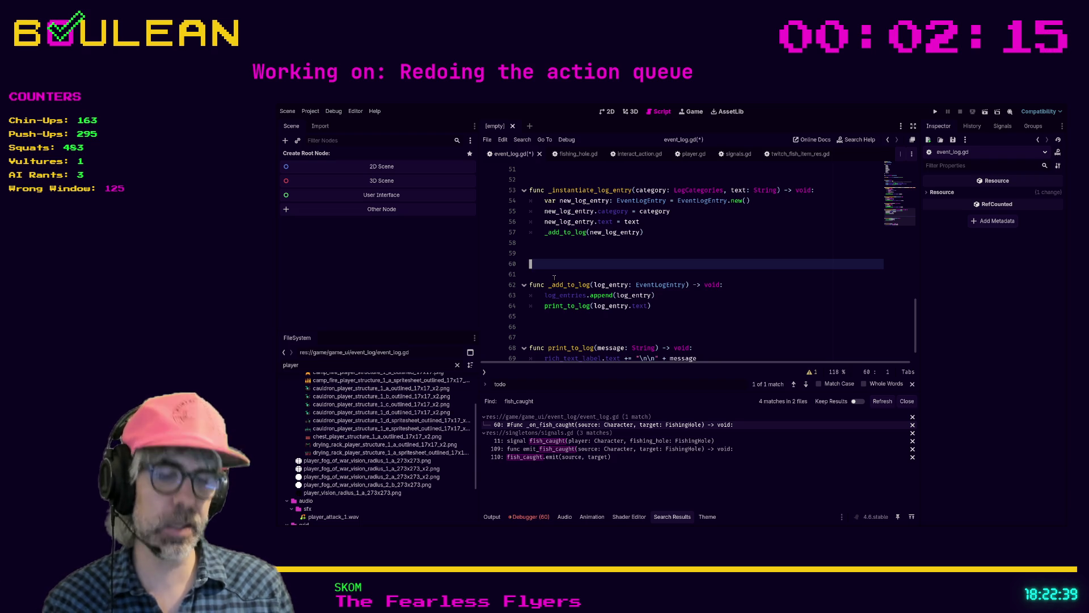
pyautogui.hotkey('ctrl', 'v')
pyautogui.hotkey('ctrl', 's')
pyautogui.press('Up')
pyautogui.press('Up')
pyautogui.press('Up')
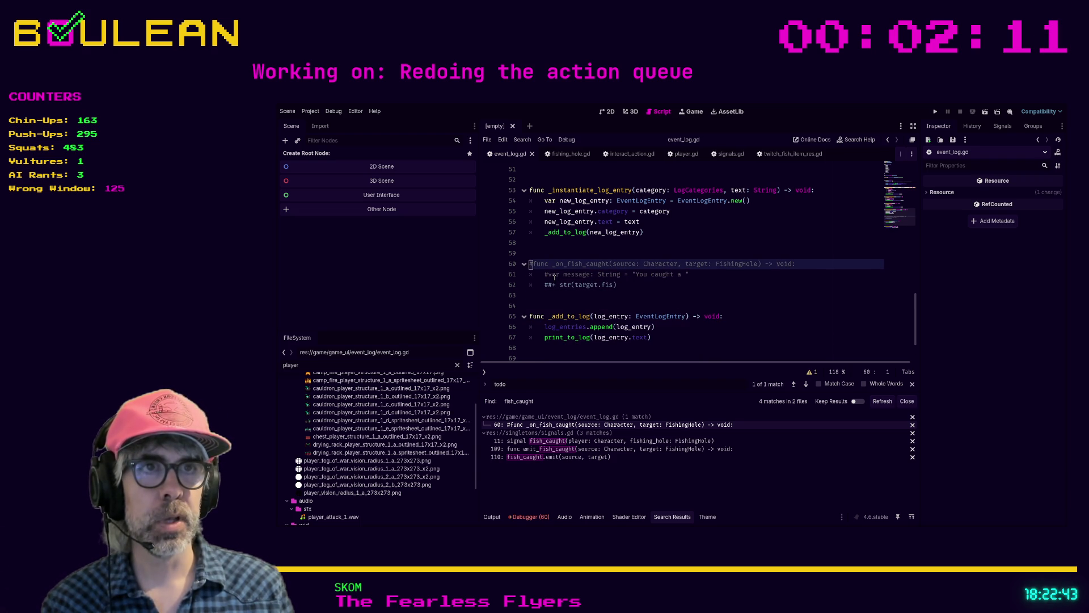
pyautogui.press('Up')
pyautogui.press('Up')
pyautogui.press('Down')
pyautogui.press('Down')
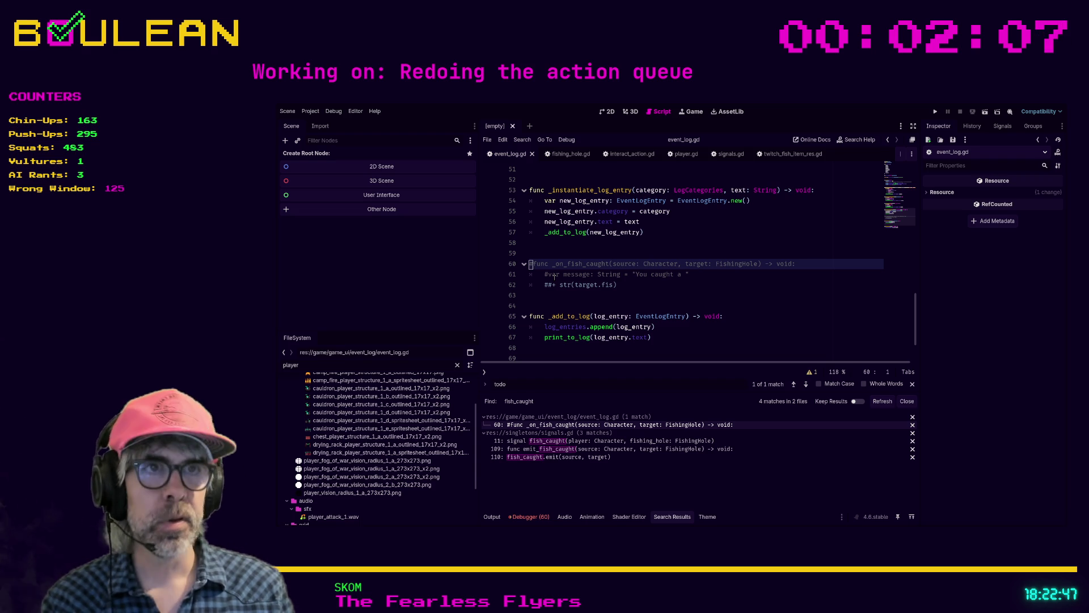
pyautogui.hotkey('ctrl', 'shift', 'k')
pyautogui.hotkey('ctrl', 'shift', 'k')
pyautogui.hotkey('ctrl', 'shift', 'k')
pyautogui.press('Up')
pyautogui.press('Up')
pyautogui.press('Down')
pyautogui.press('Down')
pyautogui.press('Down')
pyautogui.press('Down')
pyautogui.press('Down')
pyautogui.press('Up')
pyautogui.press('Up')
pyautogui.hotkey('ctrl', 'shift', 'k')
pyautogui.press('Down')
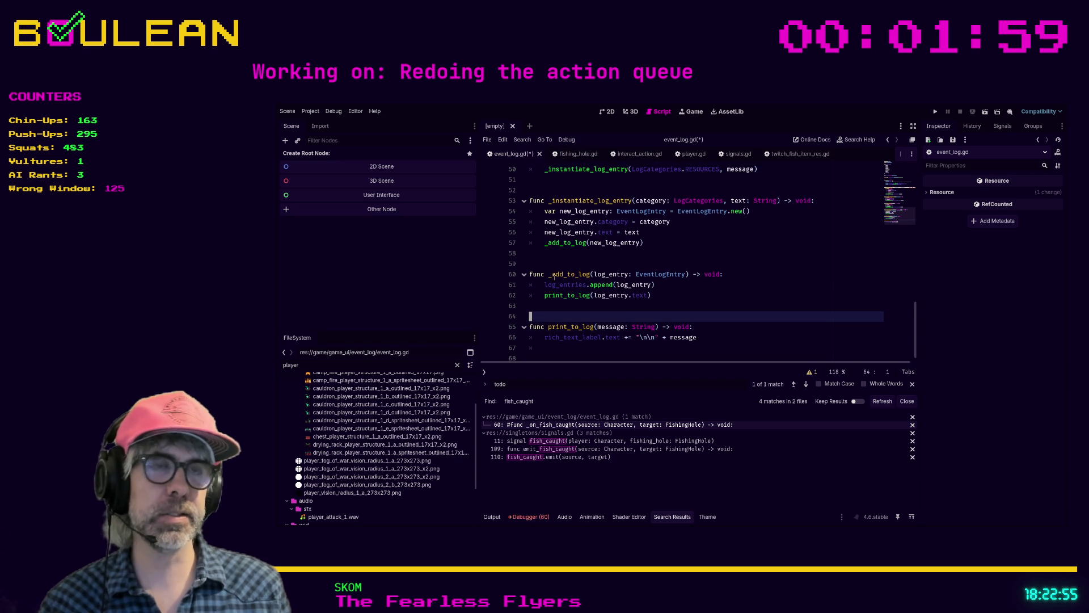
# - Strip the stray indent from blank line 67, save event_log.gd, and refresh the fish_caught search
pyautogui.click(570, 347)
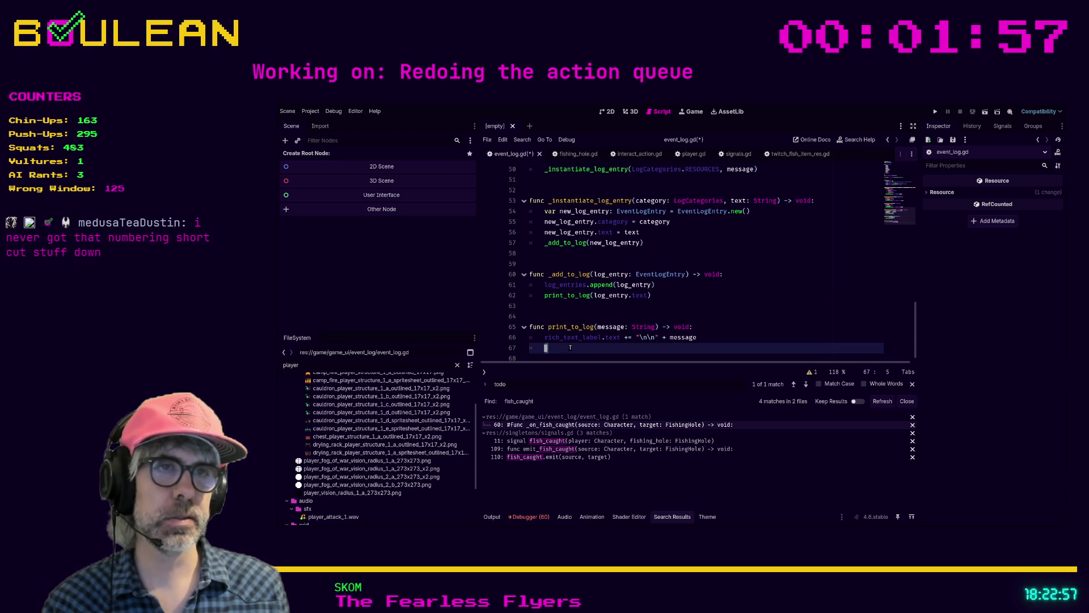
pyautogui.press('BackSpace')
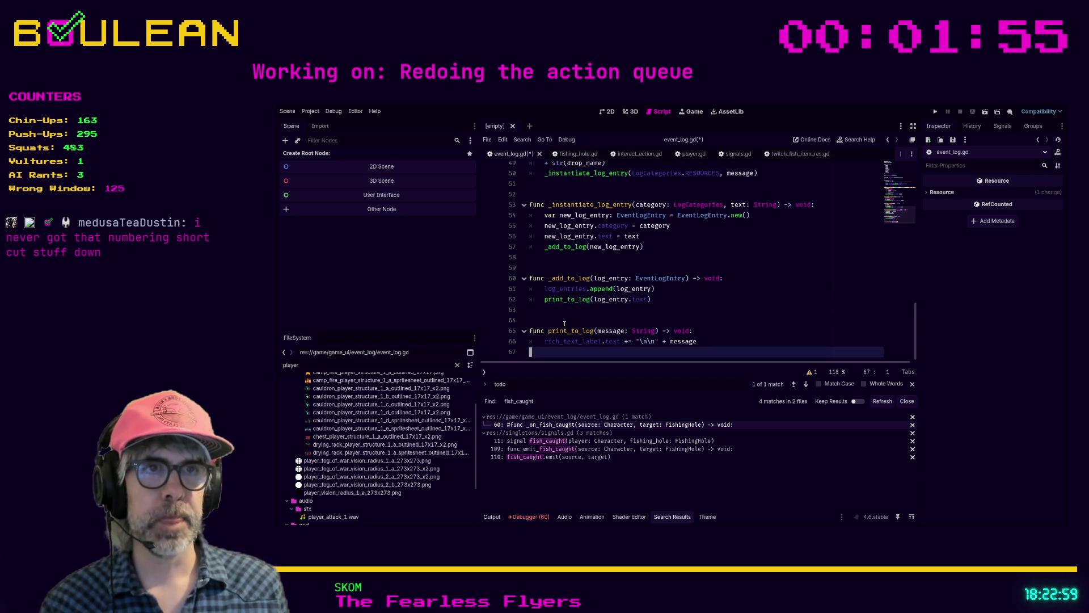
pyautogui.click(547, 323)
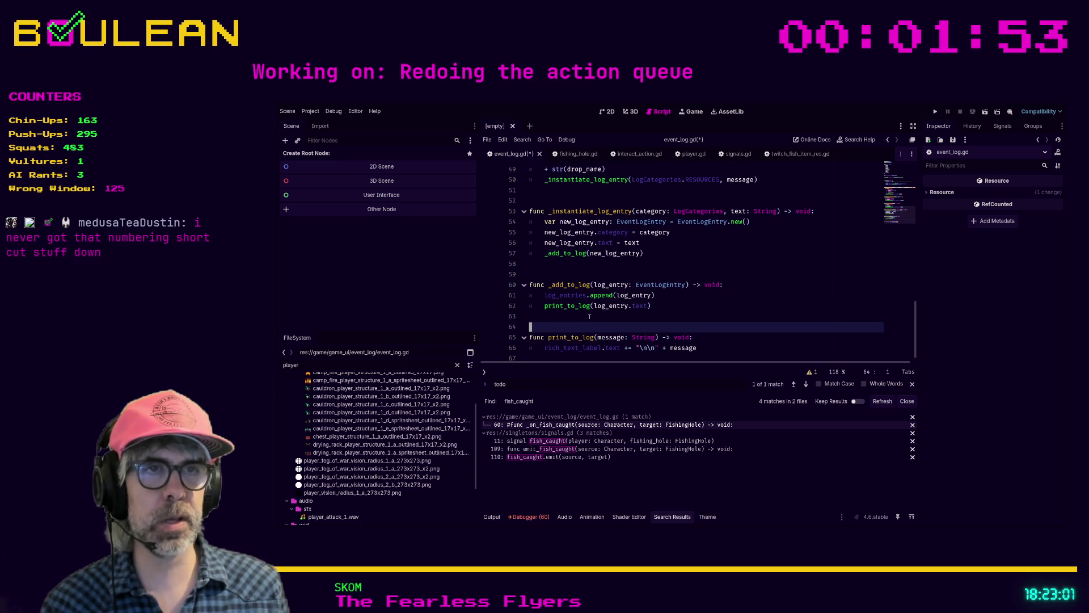
pyautogui.hotkey('ctrl', 's')
pyautogui.click(879, 404)
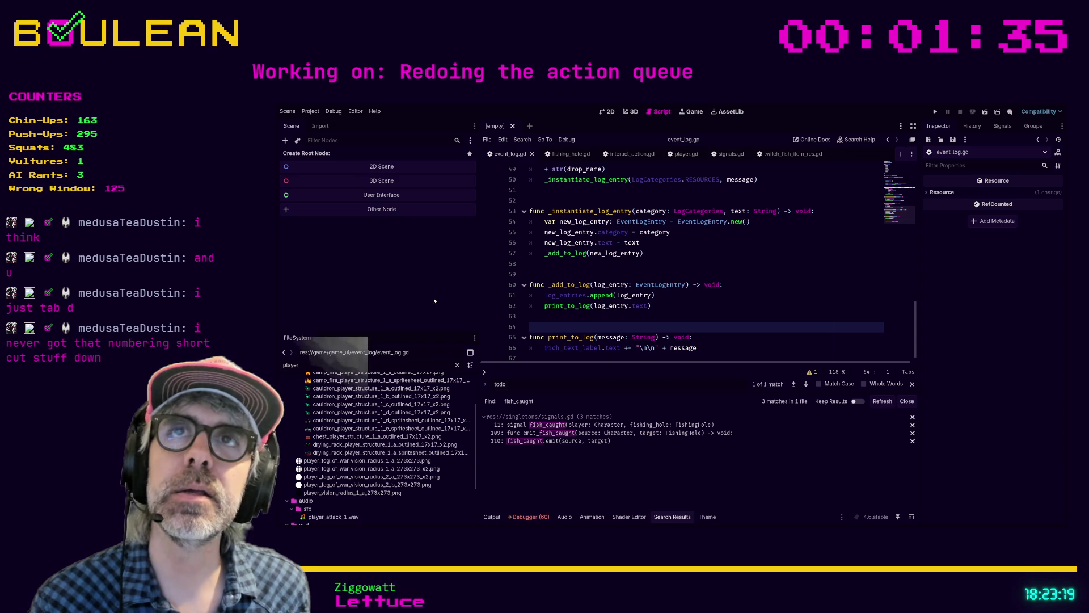
# - Try deleting the _instantiate_log_entry and _add_to_log functions, then restore them
pyautogui.click(561, 320)
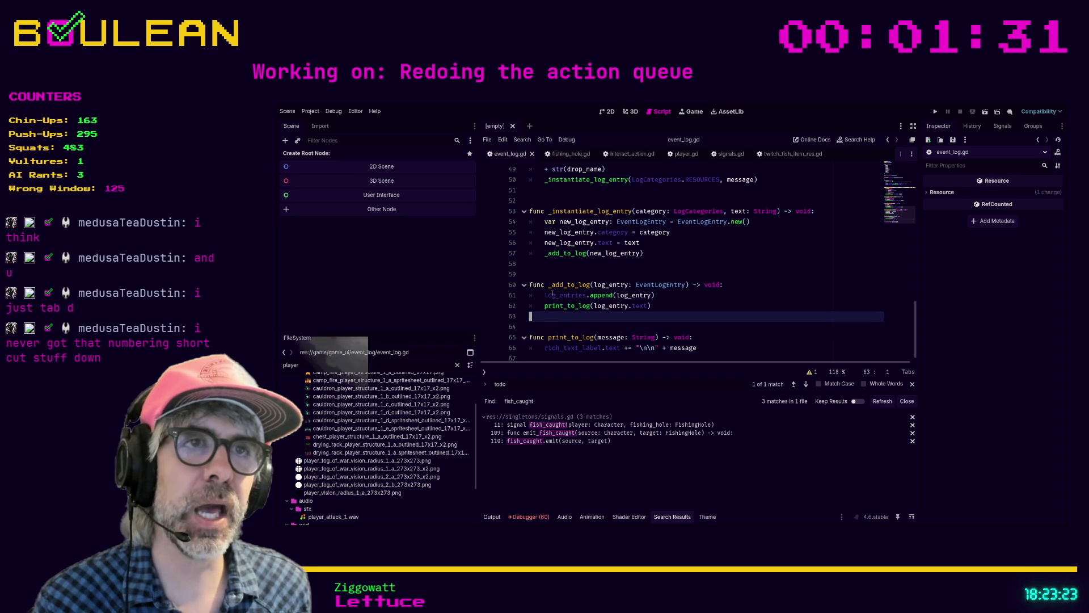
pyautogui.click(535, 275)
pyautogui.press('Tab')
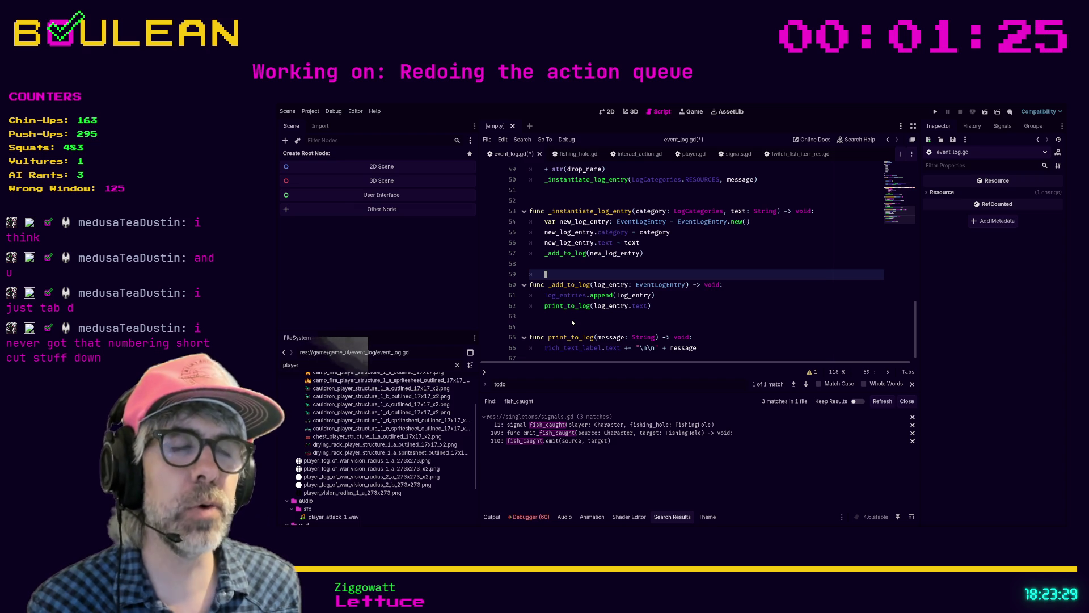
pyautogui.click(539, 319)
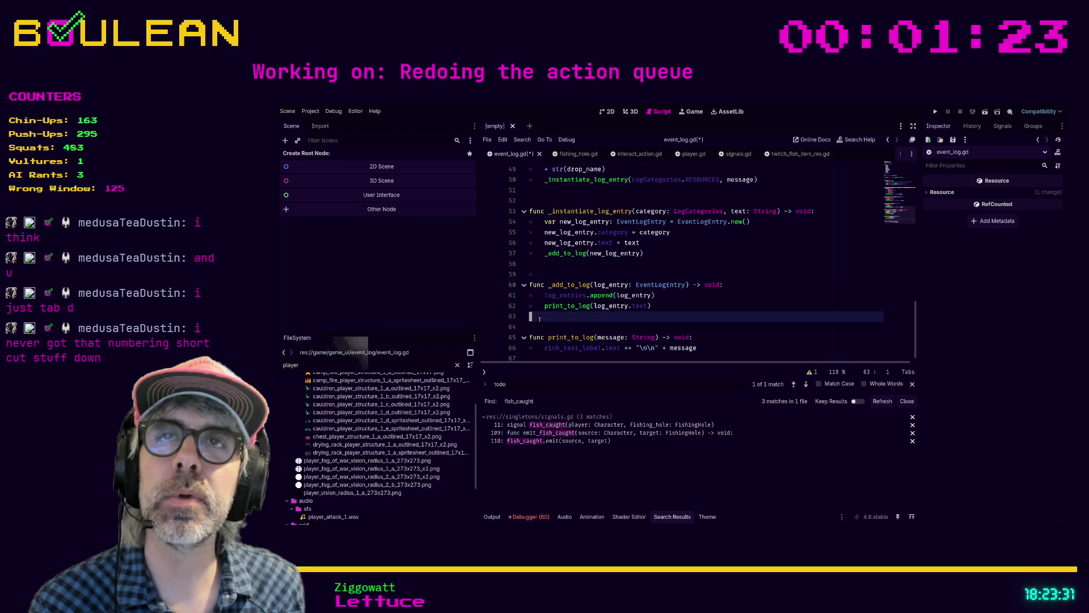
pyautogui.click(530, 285)
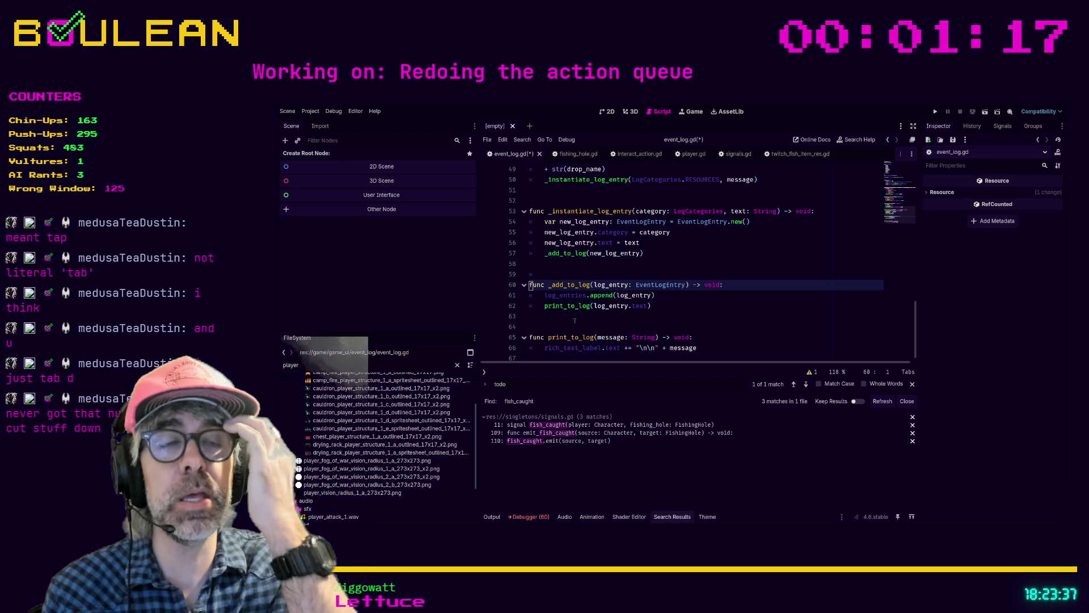
pyautogui.press('Up')
pyautogui.press('Up')
pyautogui.press('Up')
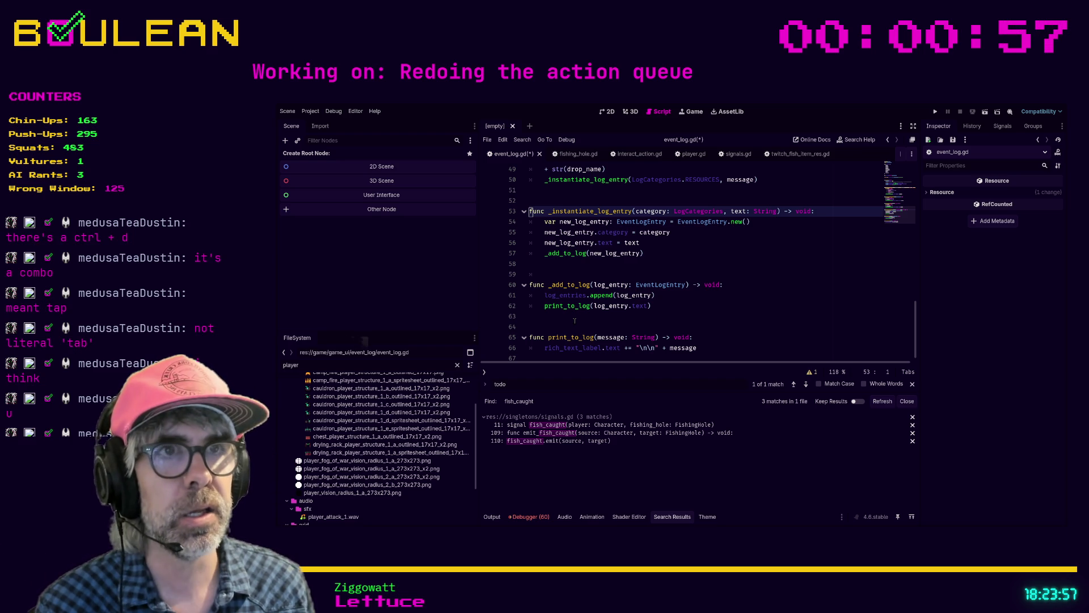
pyautogui.keyDown('shift'); pyautogui.click(575, 321); pyautogui.keyUp('shift')
pyautogui.press('Delete')
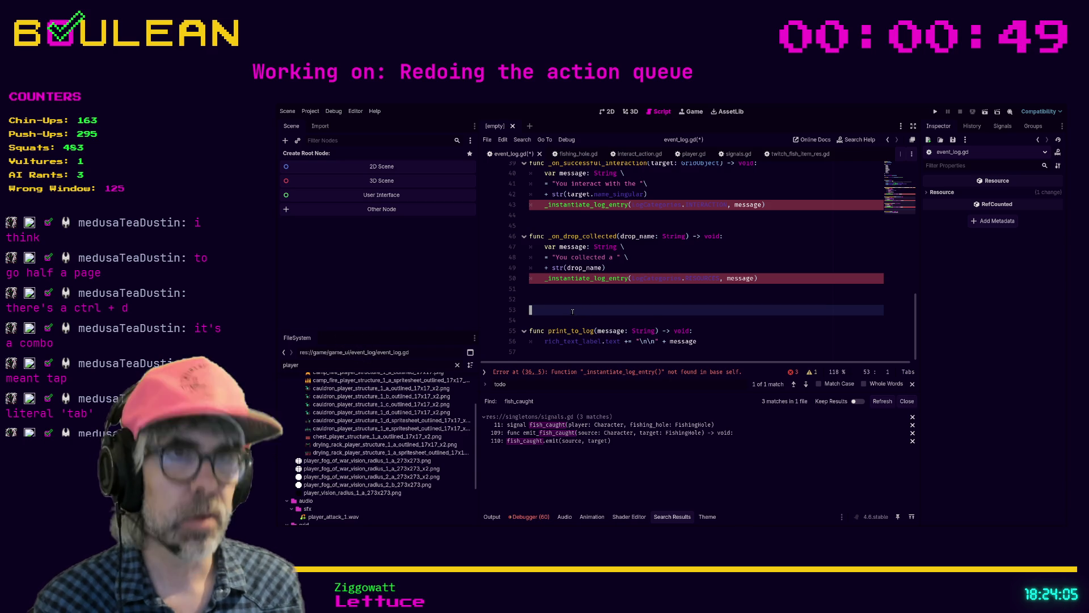
pyautogui.write('func _instantiate_log_entry(category: LogCategories, text: String) -> void: \tvar new_log_entry: EventLogEntry = EventLogEntry.new() \tnew_log_entry.category = category \tnew_log_entry.text = text \t_add_to_log(new_log_entry)   func _add_to_log(log_entry: EventLogEntry) -> void: \tlog_entries.append(log_entry) \tprint_to_log(log_entry.text)')
# - Test deleting _add_to_log and _instantiate_log_entry again, undo both, and save event_log.gd
pyautogui.click(557, 305)
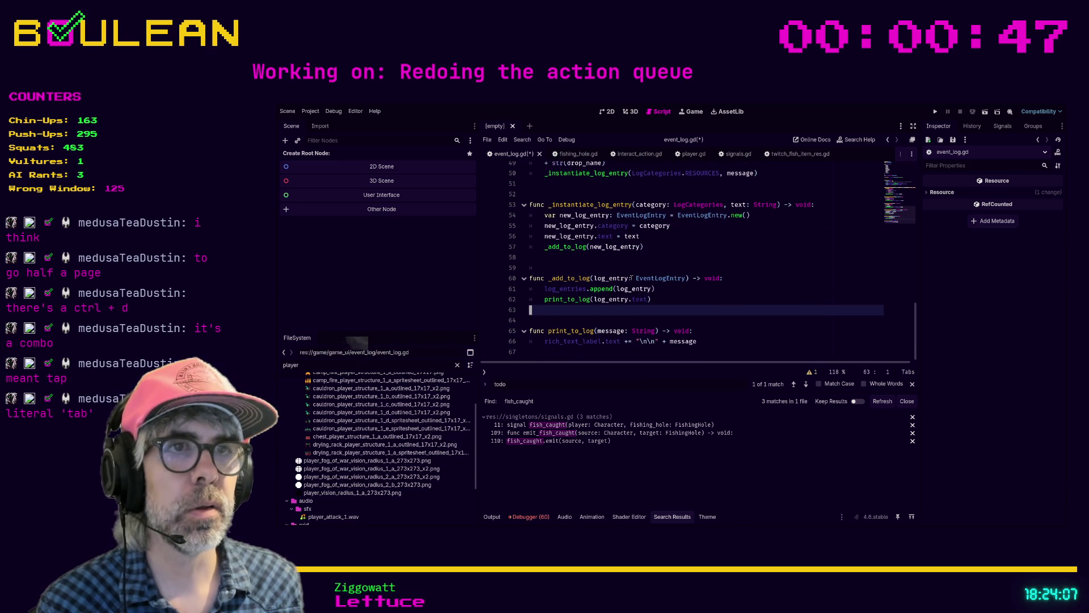
pyautogui.scroll(-1, 556, 279)
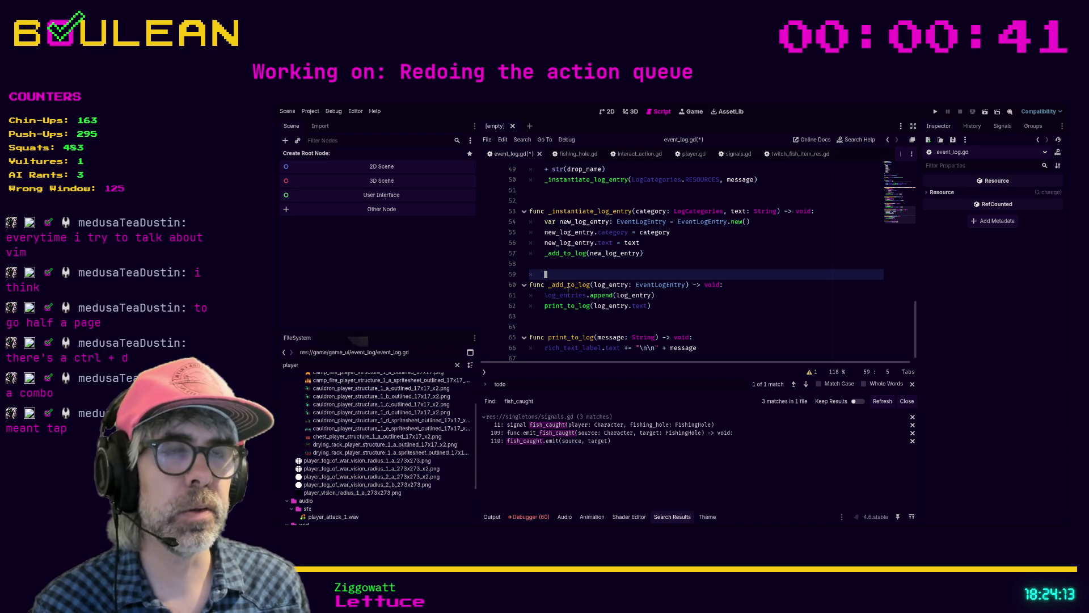
pyautogui.hotkey('ctrl', 'shift', 'k')
pyautogui.hotkey('ctrl', 'shift', 'k')
pyautogui.hotkey('ctrl', 'shift', 'k')
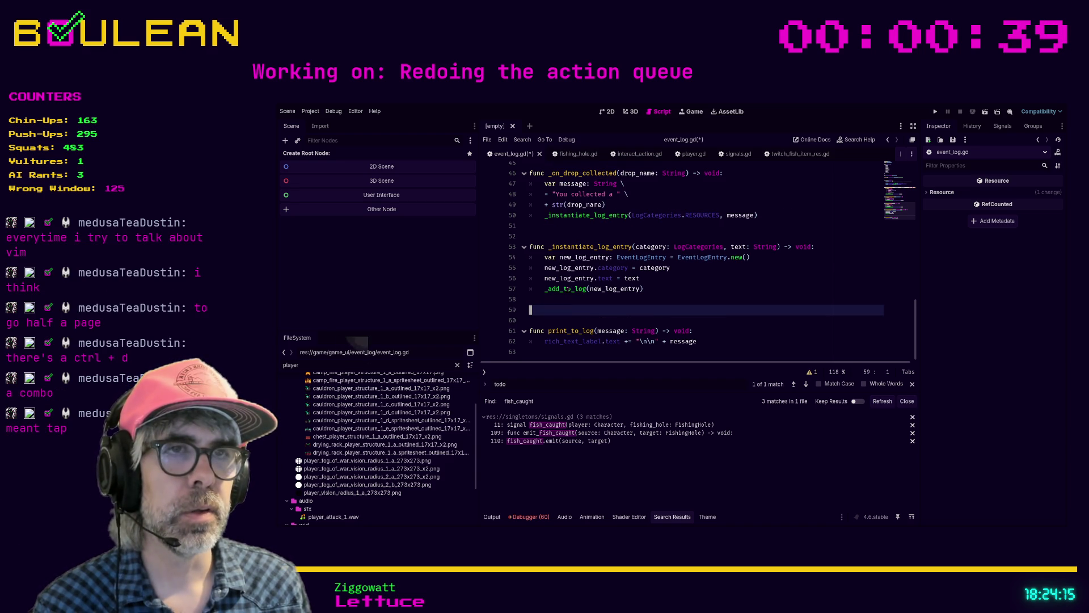
pyautogui.hotkey('ctrl', 'z')
pyautogui.hotkey('ctrl', 'z')
pyautogui.hotkey('ctrl', 'z')
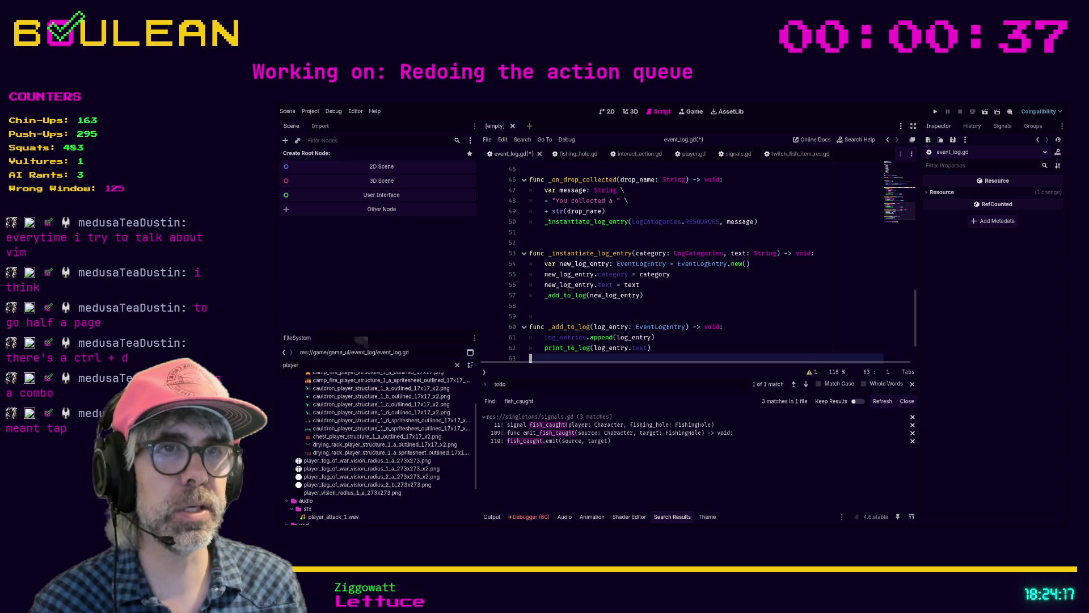
pyautogui.press('Up')
pyautogui.press('Up')
pyautogui.press('Up')
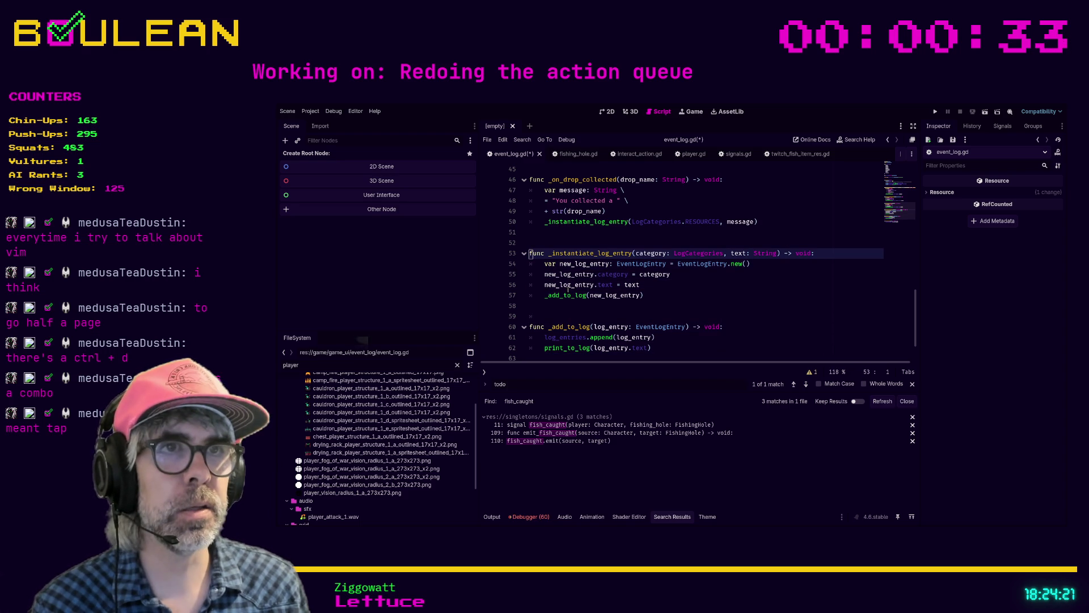
pyautogui.hotkey('ctrl', 'shift', 'k')
pyautogui.hotkey('ctrl', 'shift', 'k')
pyautogui.hotkey('ctrl', 'shift', 'k')
pyautogui.hotkey('ctrl', 'z')
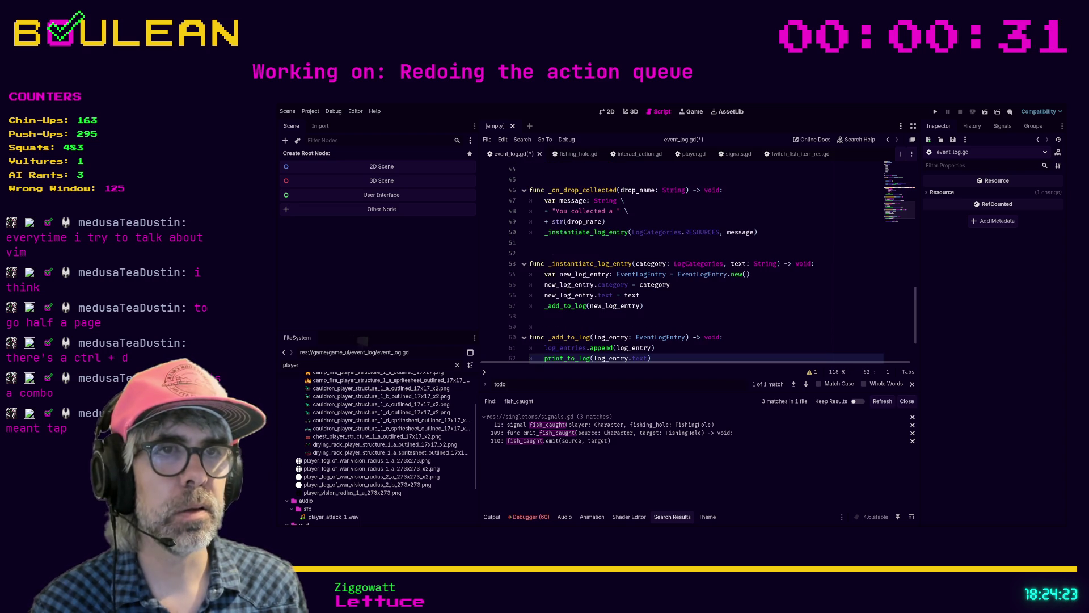
pyautogui.click(583, 315)
pyautogui.scroll(-1, 583, 315)
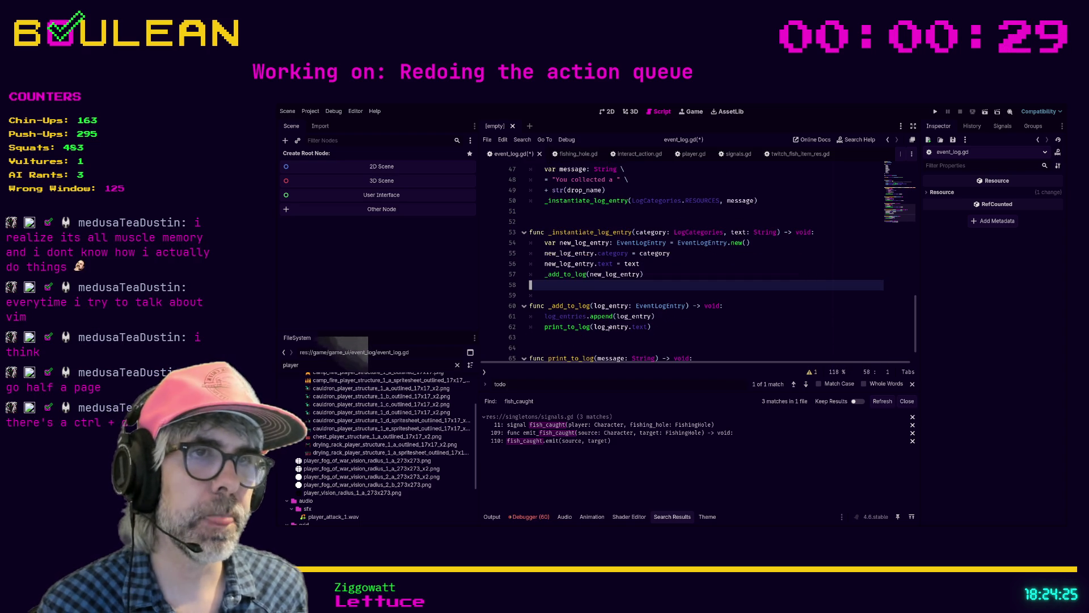
pyautogui.click(614, 347)
pyautogui.hotkey('ctrl', 's')
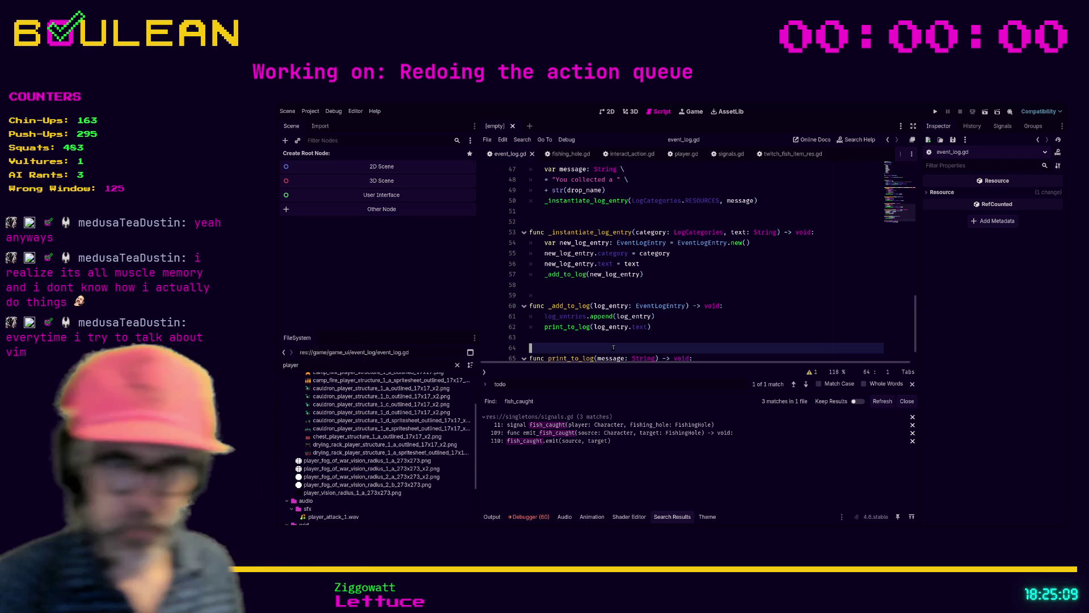
pyautogui.click(596, 337)
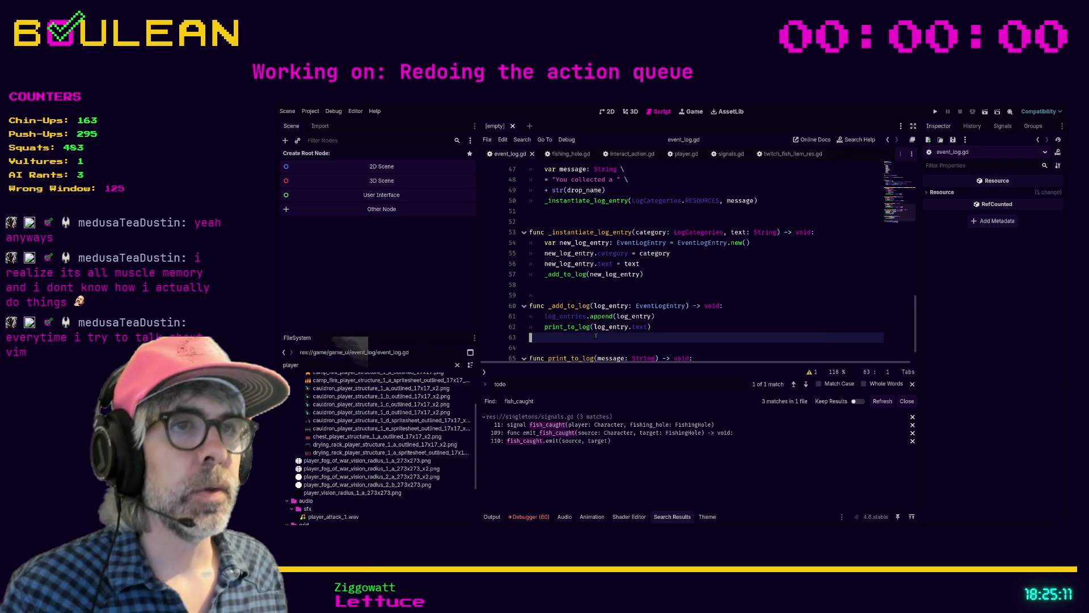
# - Delete the fish_caught signal declaration in signals.gd
pyautogui.click(679, 156)
pyautogui.click(695, 294)
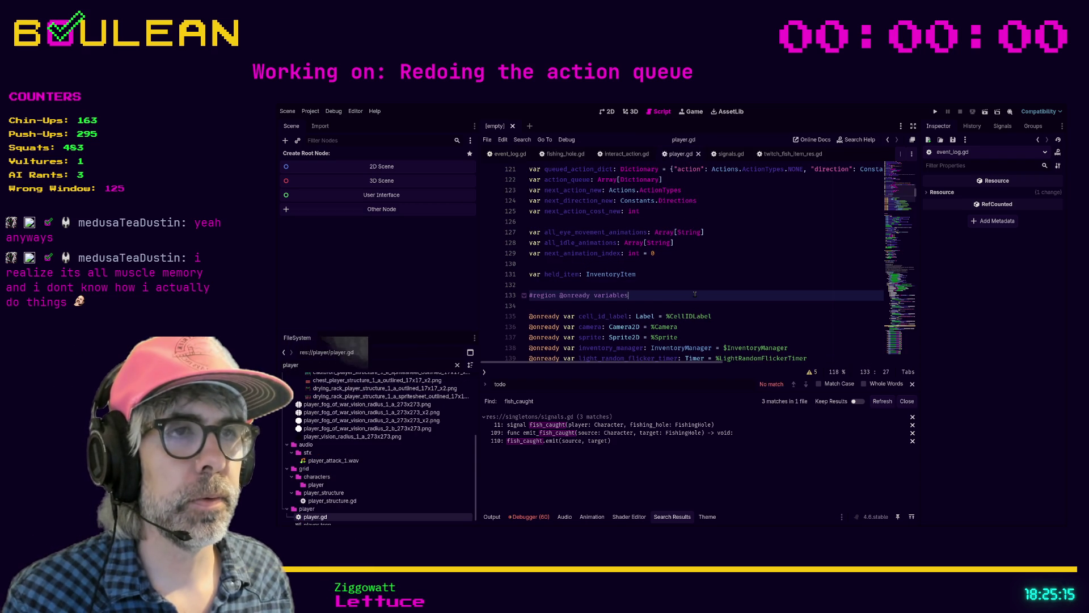
pyautogui.scroll(-1, 714, 262)
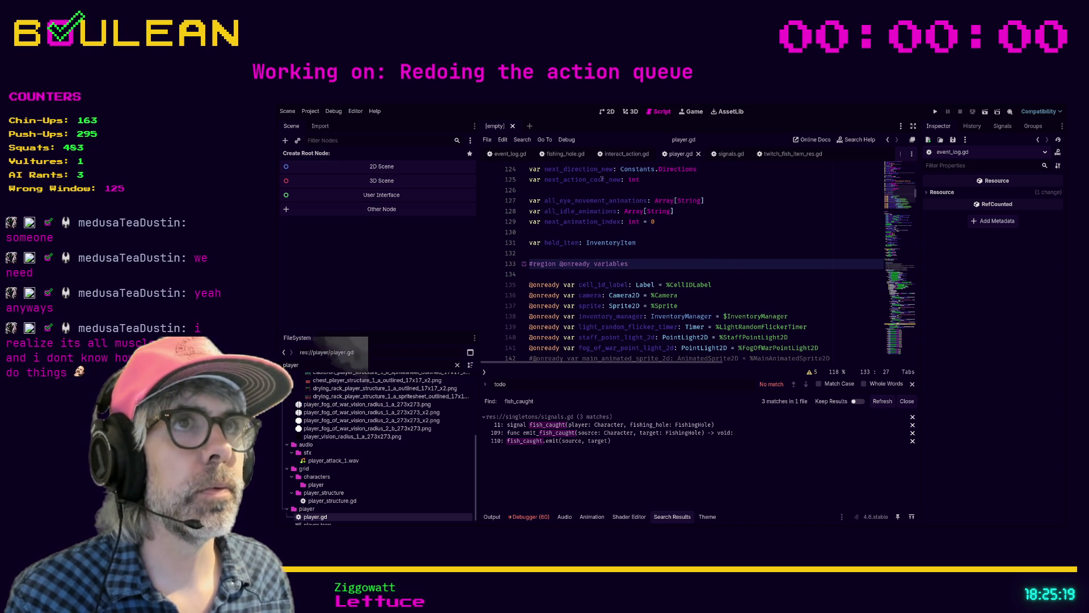
pyautogui.click(616, 427)
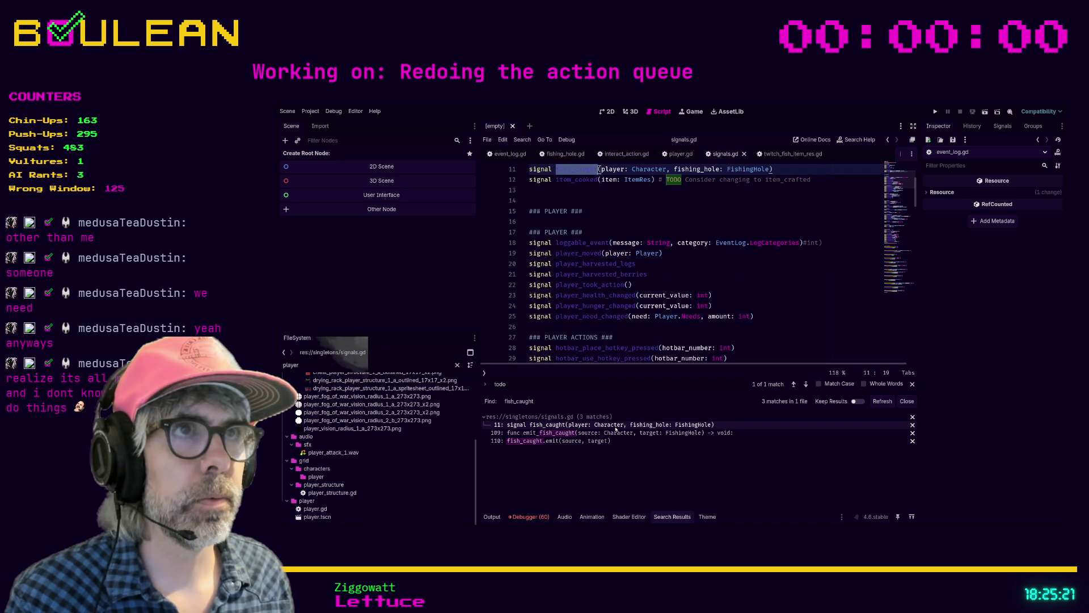
pyautogui.scroll(2, 689, 260)
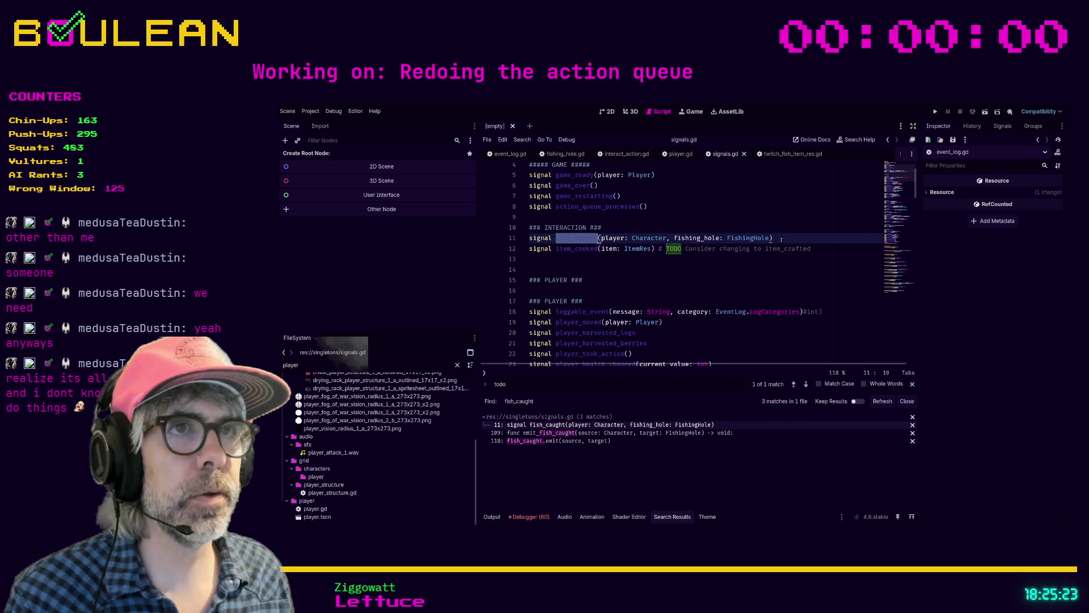
pyautogui.click(806, 239)
pyautogui.hotkey('ctrl', 'shift', 'k')
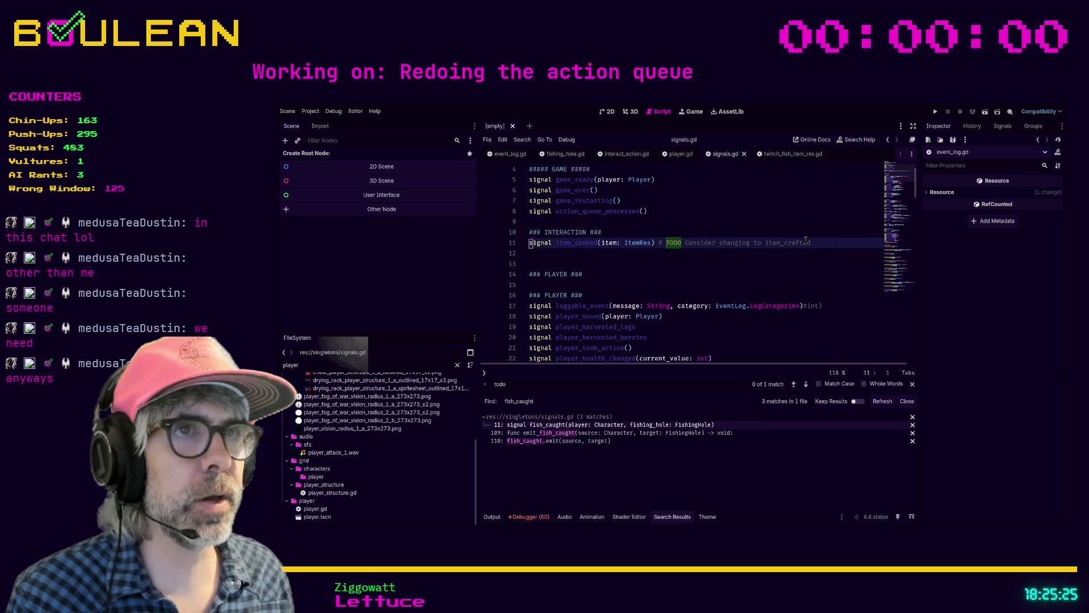
# - Delete the emit_fish_caught function, save signals.gd, and run the game
pyautogui.click(588, 432)
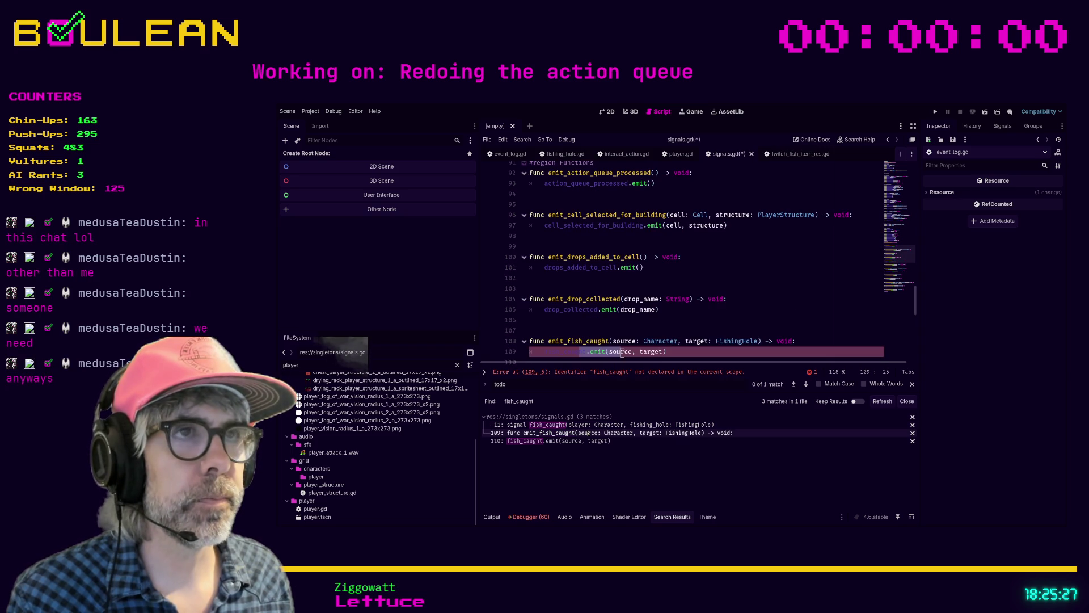
pyautogui.scroll(-2, 637, 264)
pyautogui.moveTo(531, 307); pyautogui.dragTo(523, 282)
pyautogui.press('BackSpace')
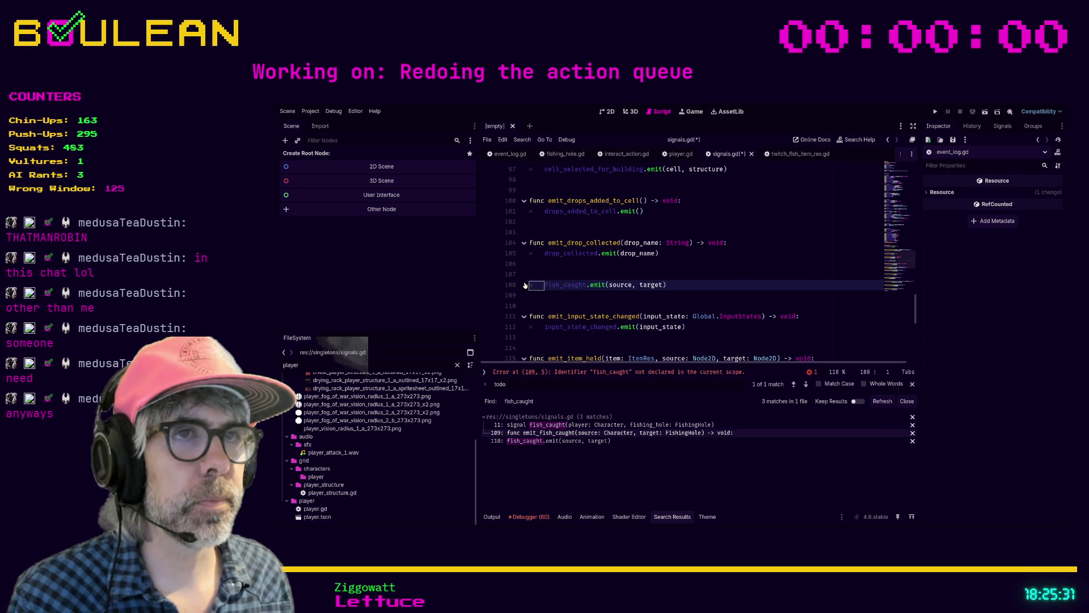
pyautogui.hotkey('ctrl', 'z')
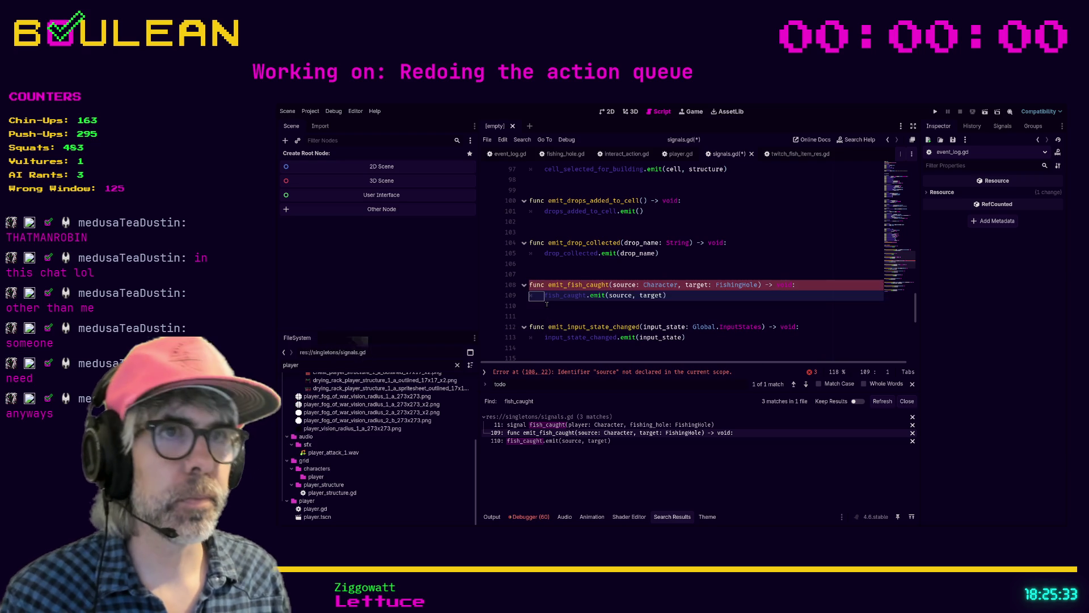
pyautogui.press('Up')
pyautogui.press('Up')
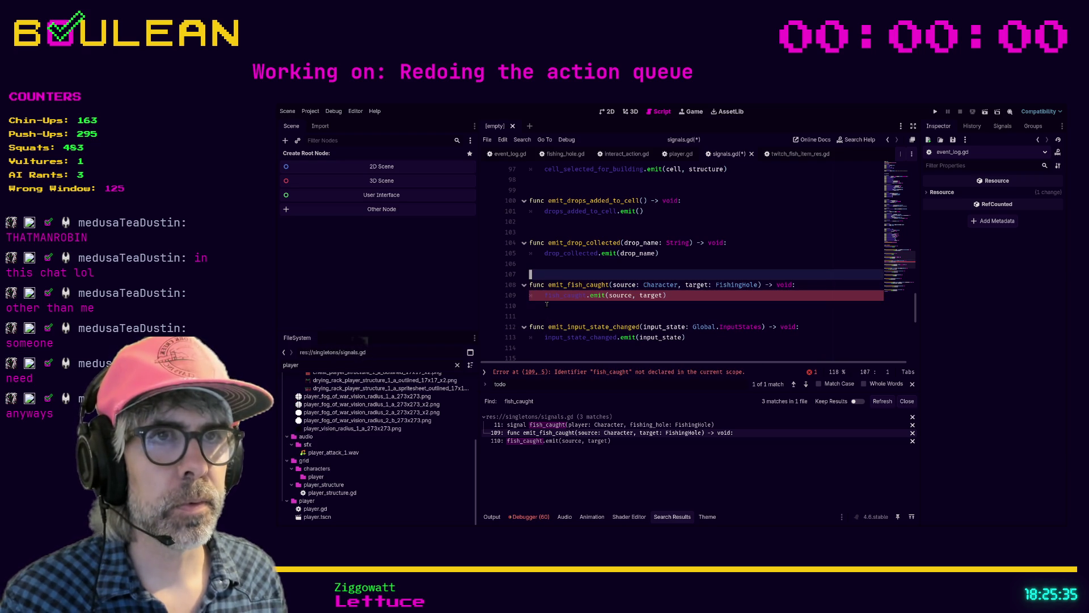
pyautogui.hotkey('shift', 'Down')
pyautogui.hotkey('shift', 'Down')
pyautogui.hotkey('shift', 'Down')
pyautogui.press('Delete')
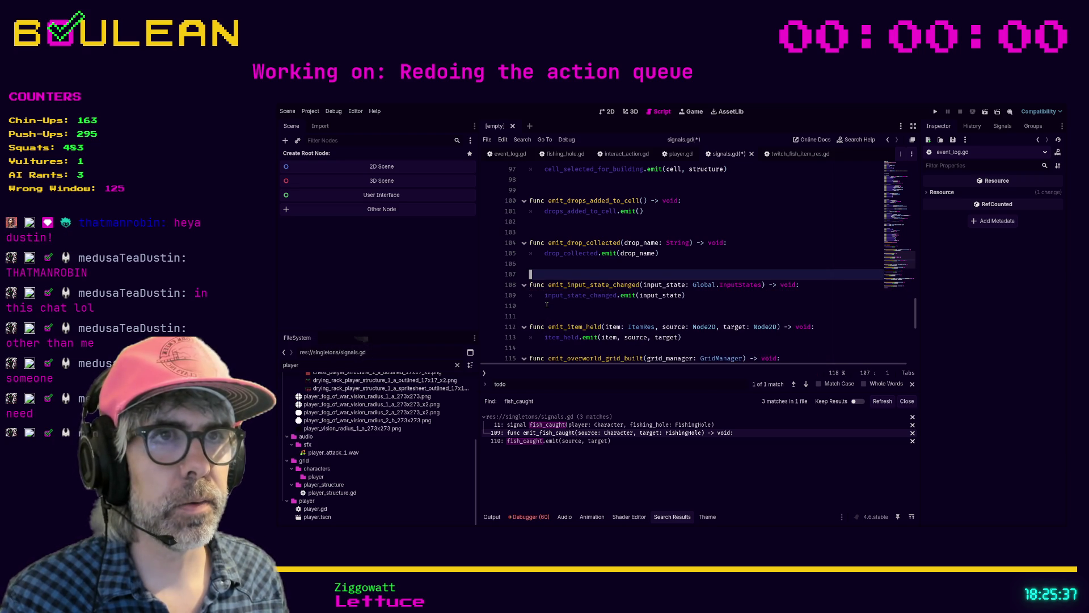
pyautogui.hotkey('ctrl', 's')
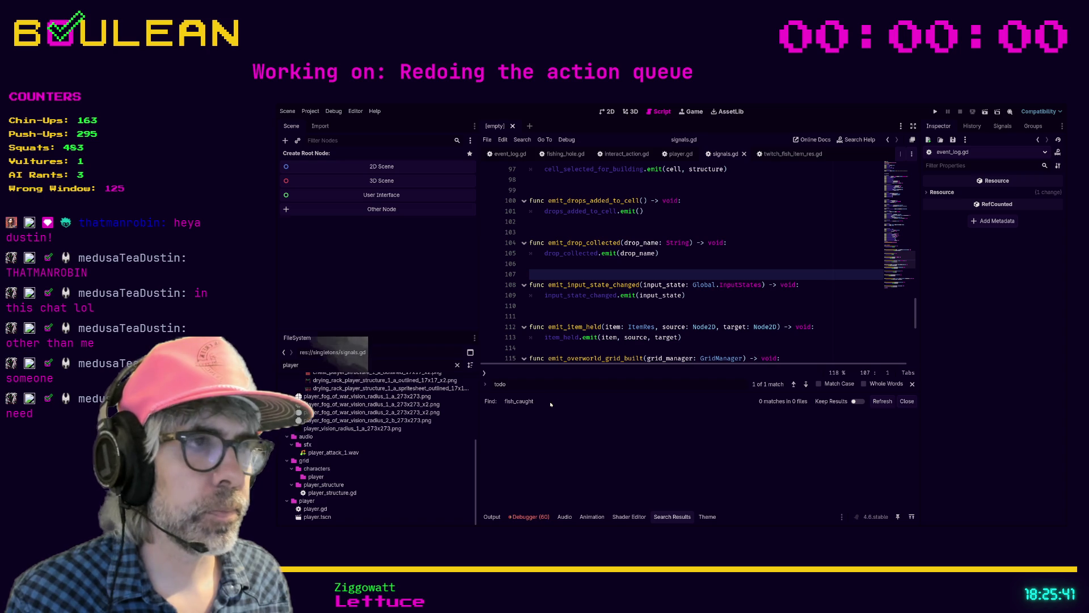
pyautogui.press('Down')
pyautogui.press('Down')
pyautogui.press('Down')
pyautogui.press('F5')
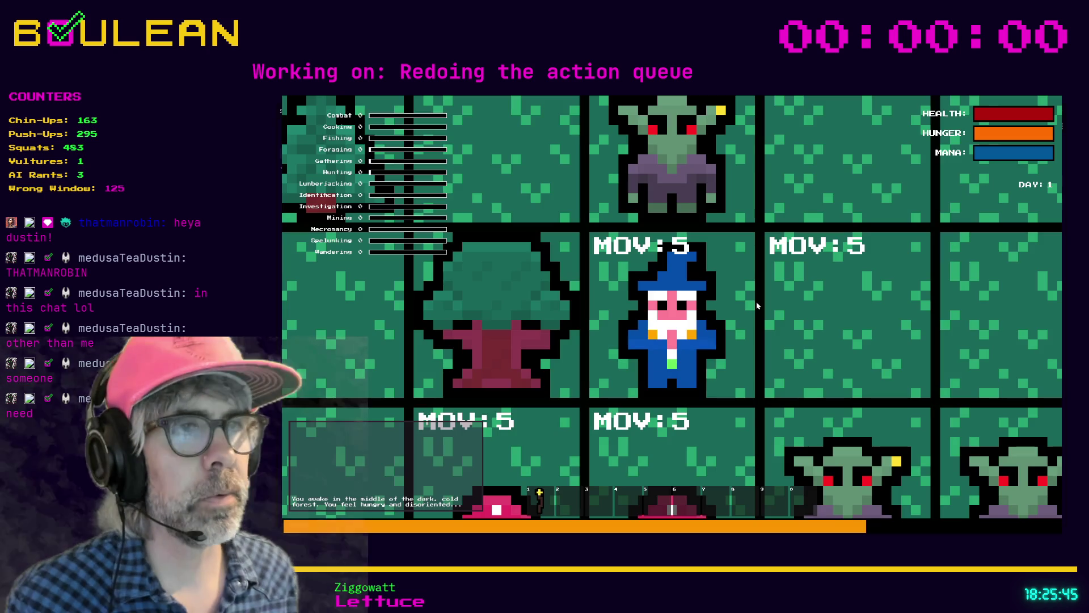
# - Fish at the Fishing Hole five times with E, reaching 4 goldfish, then stop the game
pyautogui.scroll(-3, 757, 307)
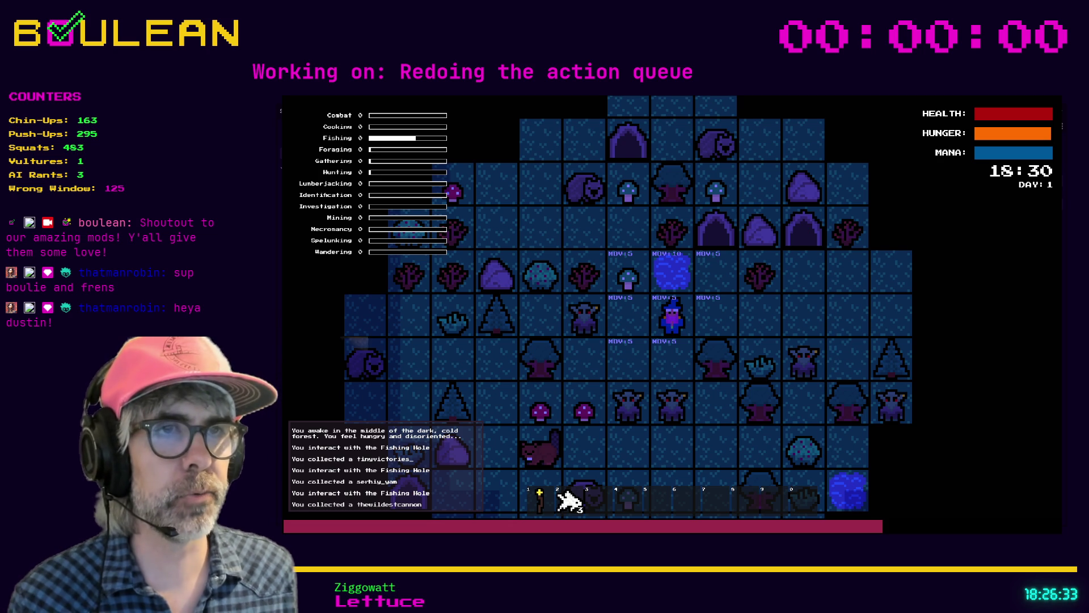
pyautogui.press('e')
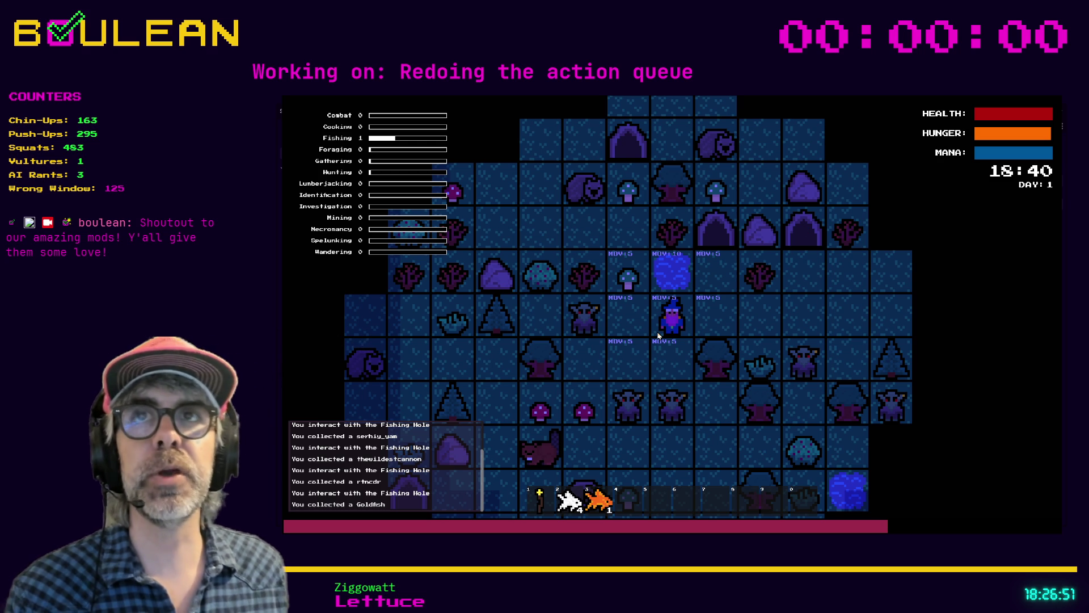
pyautogui.press('e')
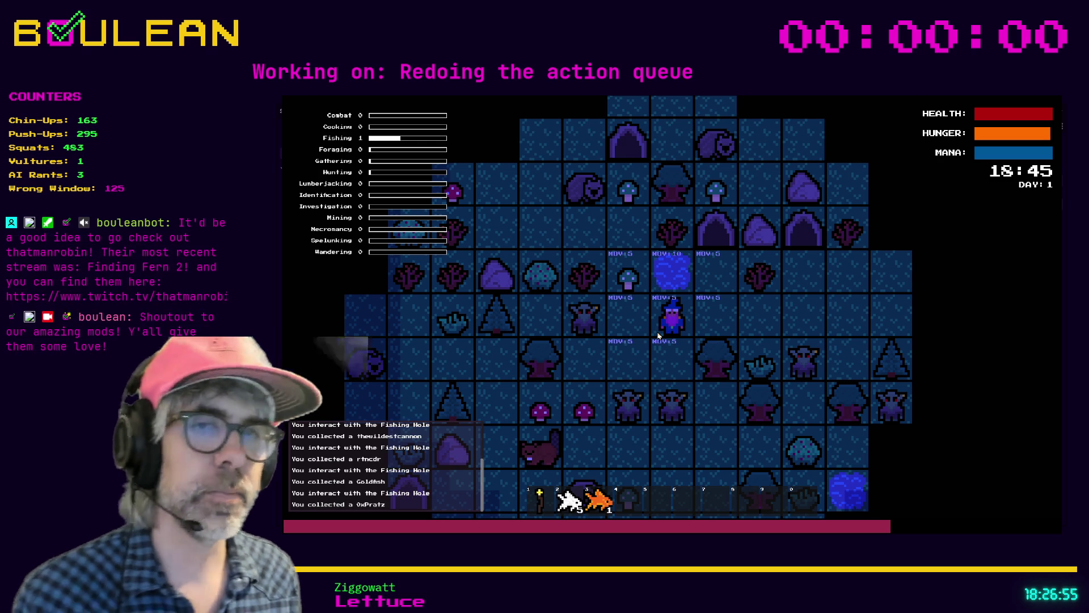
pyautogui.press('e')
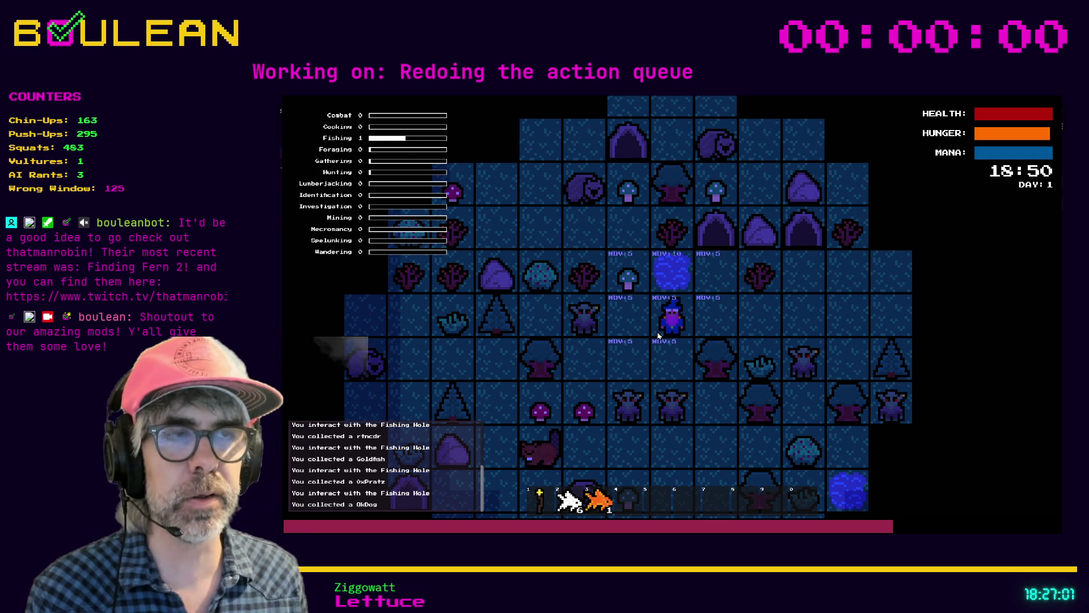
pyautogui.press('e')
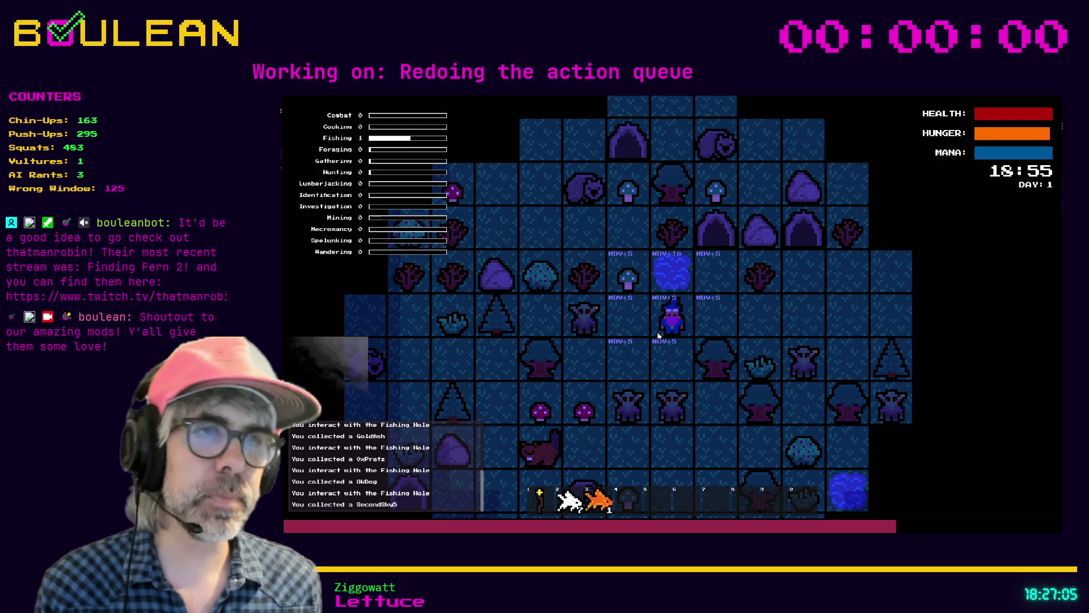
pyautogui.press('e')
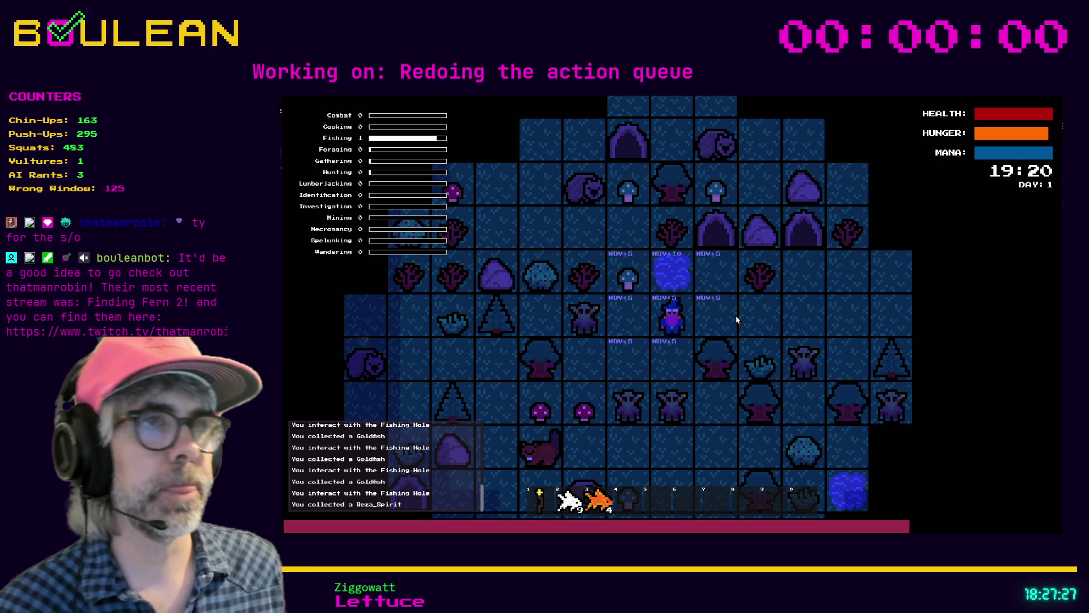
pyautogui.press('F8')
# - Search player.gd for the initiate calls and jump to _initiate_investigation in character.gd
pyautogui.click(634, 319)
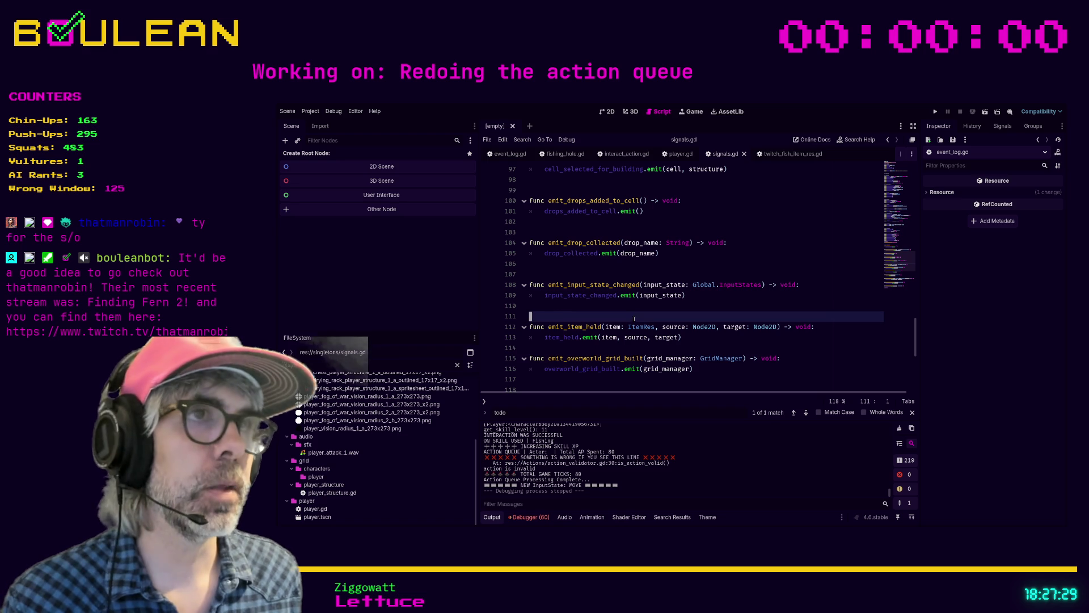
pyautogui.click(680, 154)
pyautogui.click(707, 258)
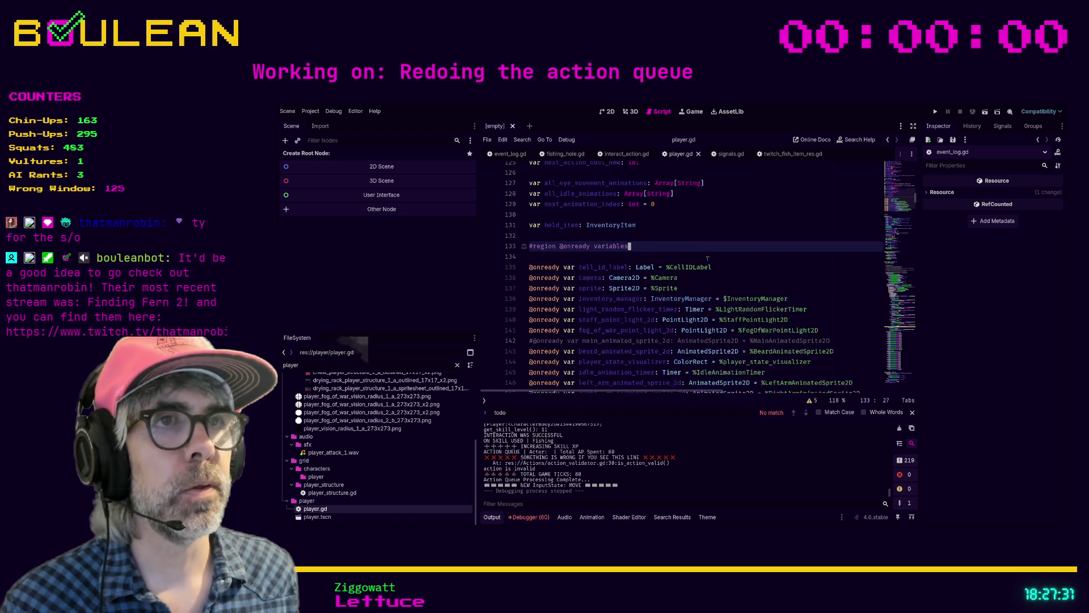
pyautogui.scroll(-13, 707, 258)
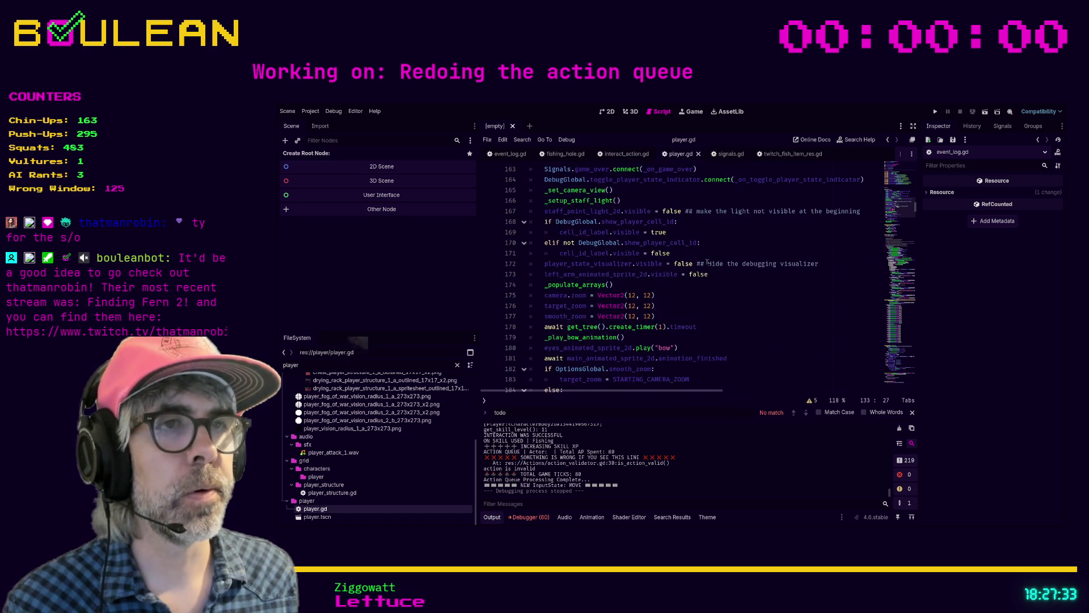
pyautogui.hotkey('ctrl', 'f')
pyautogui.write('Instant')
pyautogui.press('BackSpace')
pyautogui.press('BackSpace')
pyautogui.press('BackSpace')
pyautogui.write('nitia')
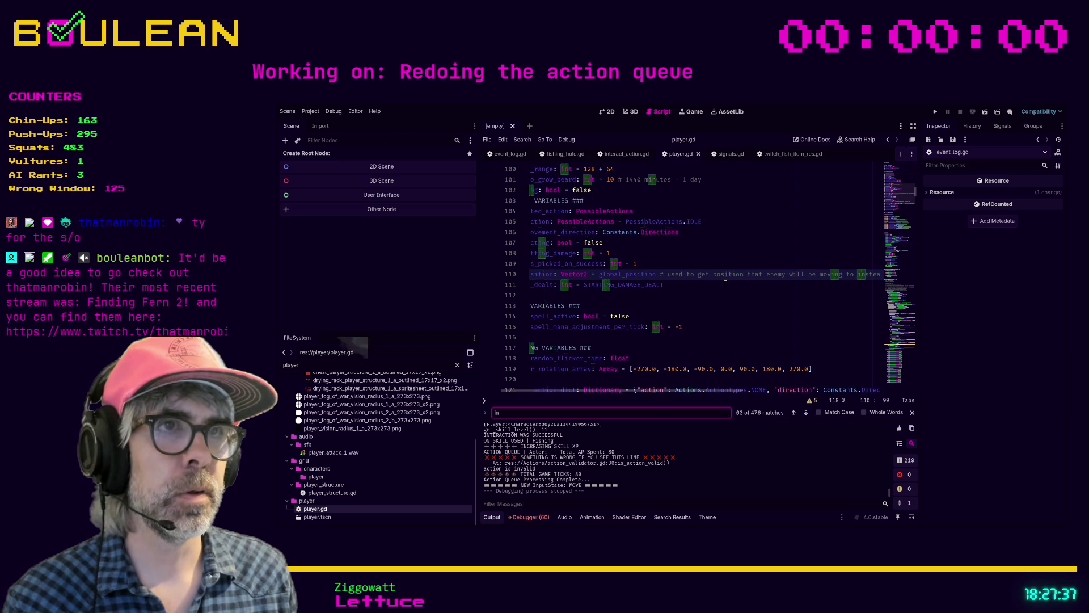
pyautogui.press('BackSpace')
pyautogui.press('BackSpace')
pyautogui.press('BackSpace')
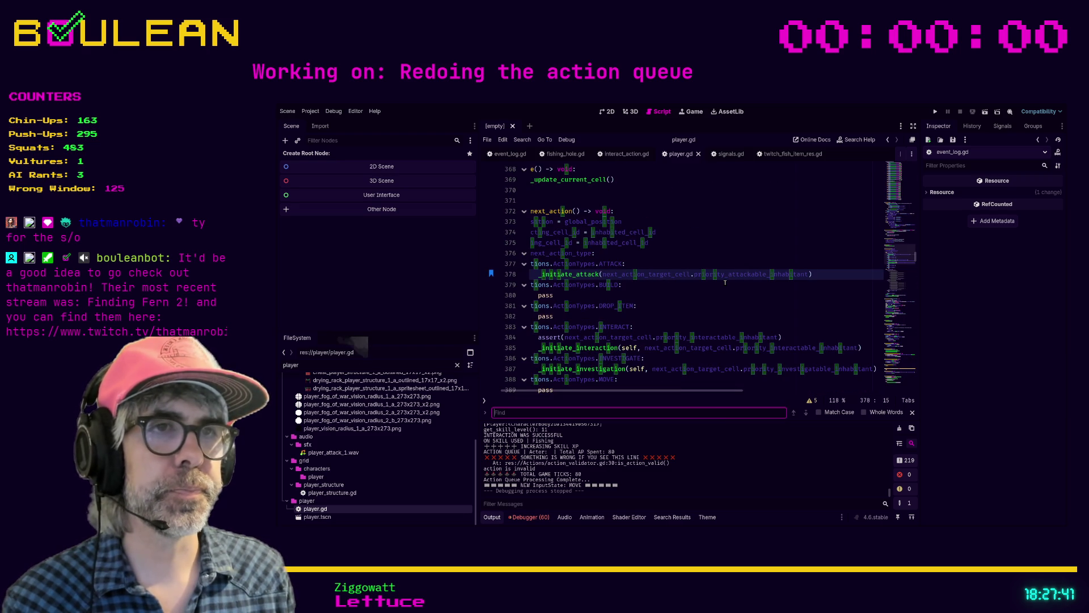
pyautogui.click(681, 295)
pyautogui.scroll(-2, 681, 298)
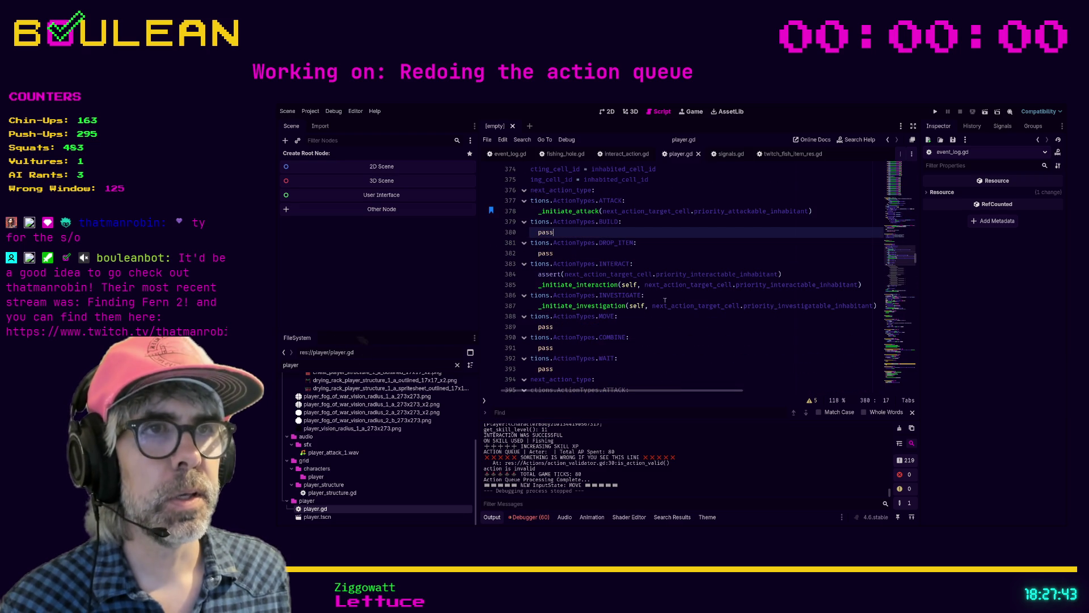
pyautogui.keyDown('ctrl'); pyautogui.click(584, 307); pyautogui.keyUp('ctrl')
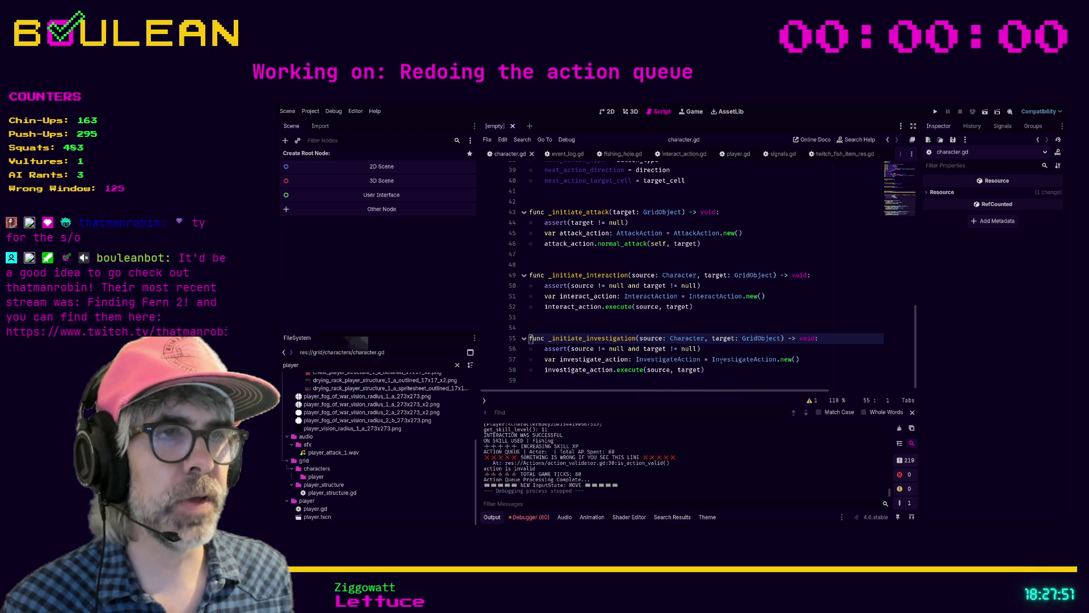
# - Follow the InvestigateAction class name on line 57 to open investigate_action.gd
pyautogui.scroll(1, 737, 366)
pyautogui.click(744, 369)
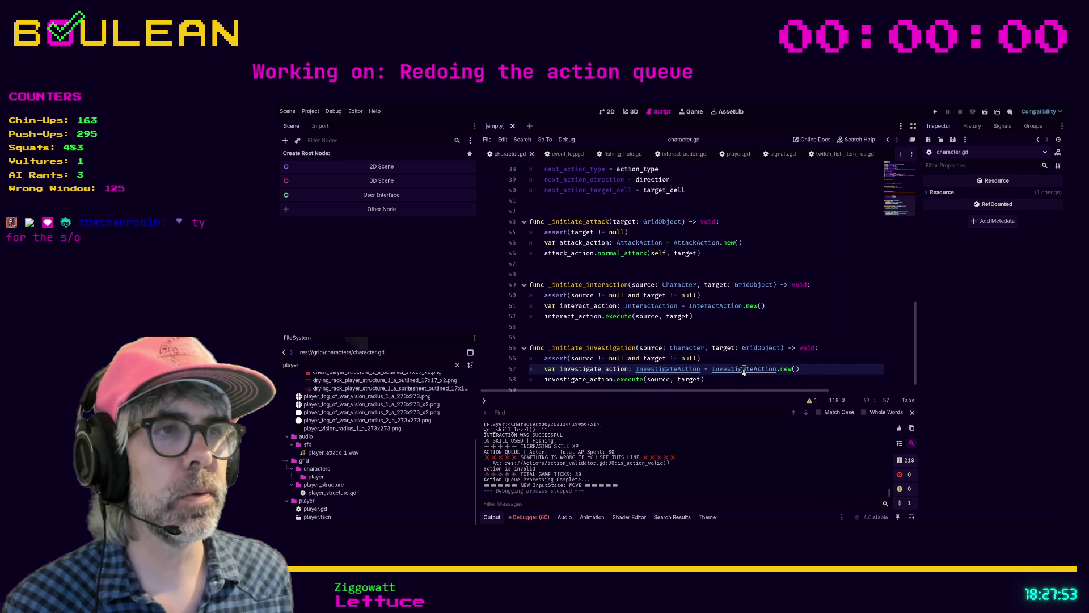
pyautogui.keyDown('ctrl'); pyautogui.click(744, 370); pyautogui.keyUp('ctrl')
pyautogui.click(633, 379)
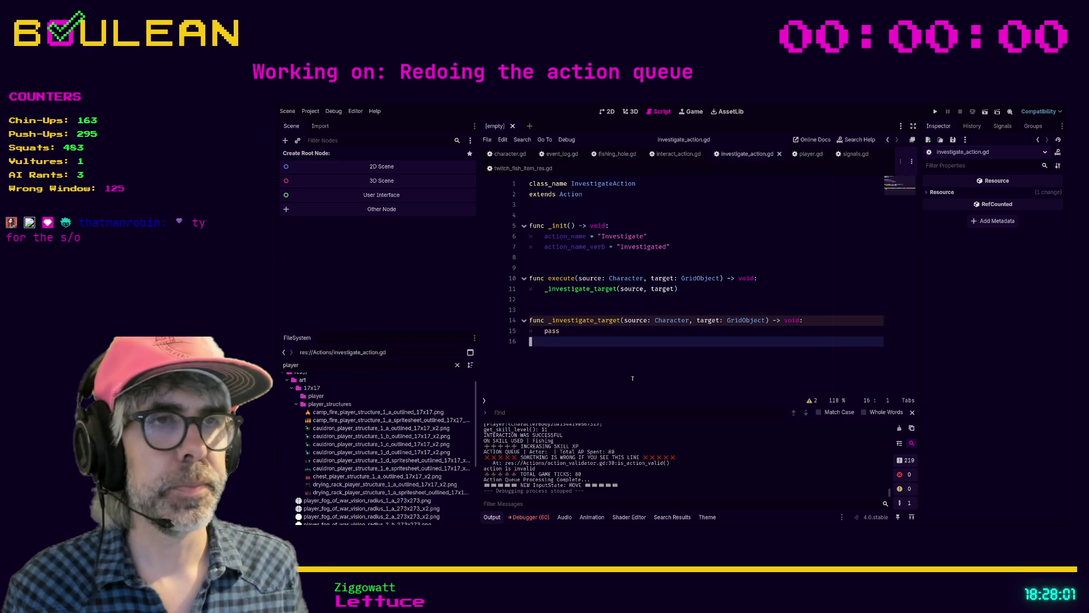
pyautogui.press('Up')
pyautogui.press('Up')
pyautogui.press('Up')
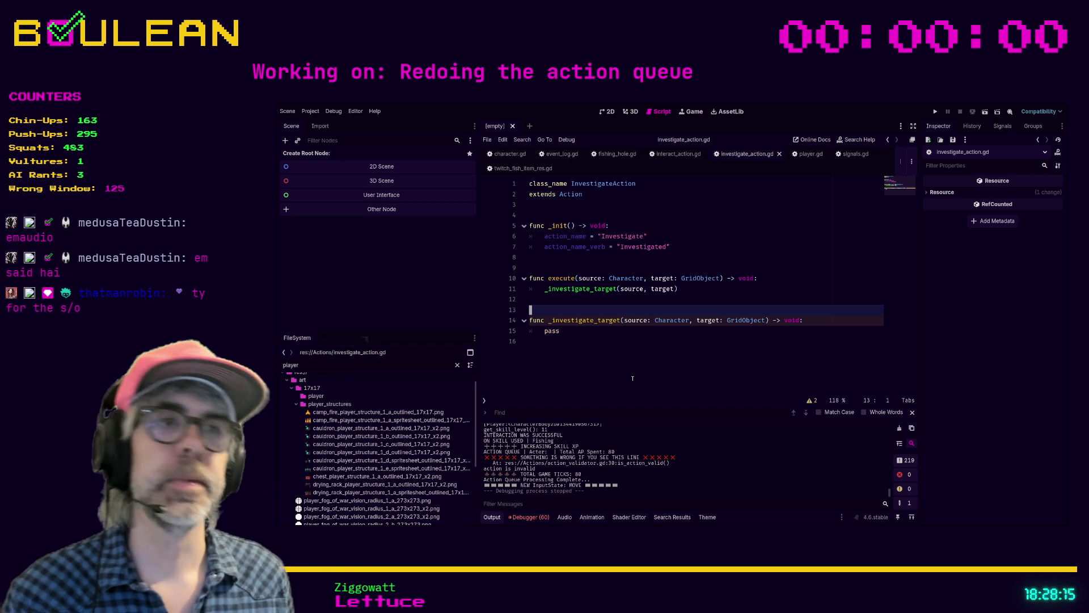
pyautogui.press('Up')
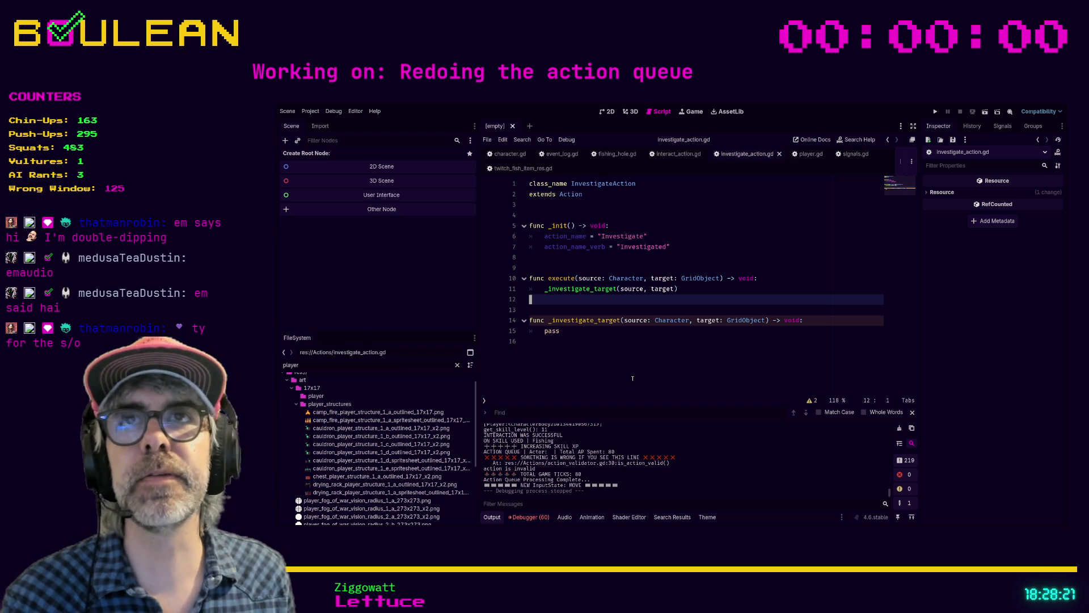
pyautogui.press('Down')
pyautogui.press('Up')
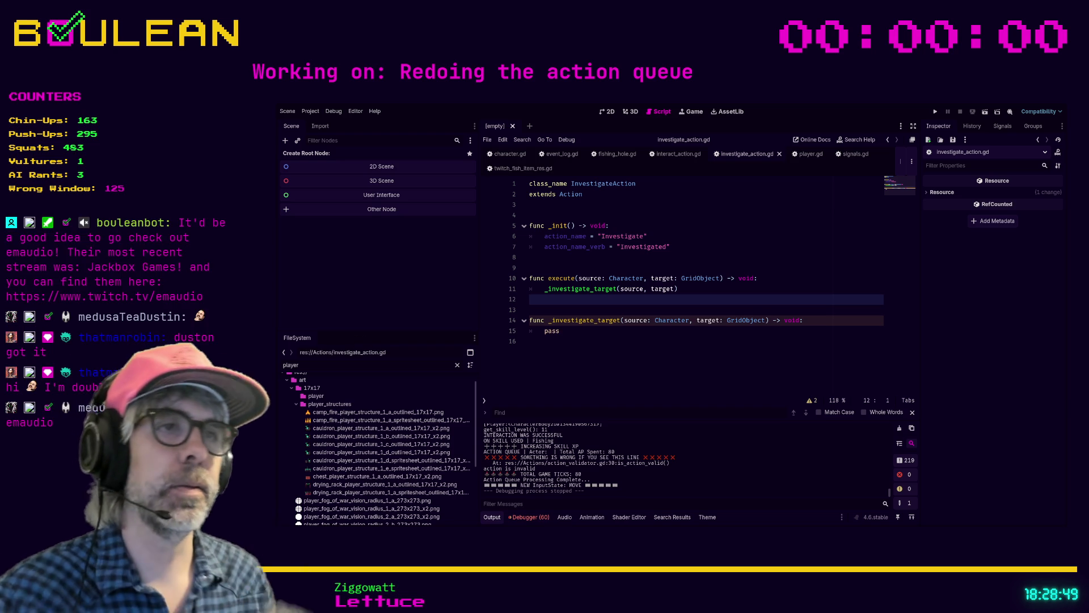
pyautogui.click(576, 311)
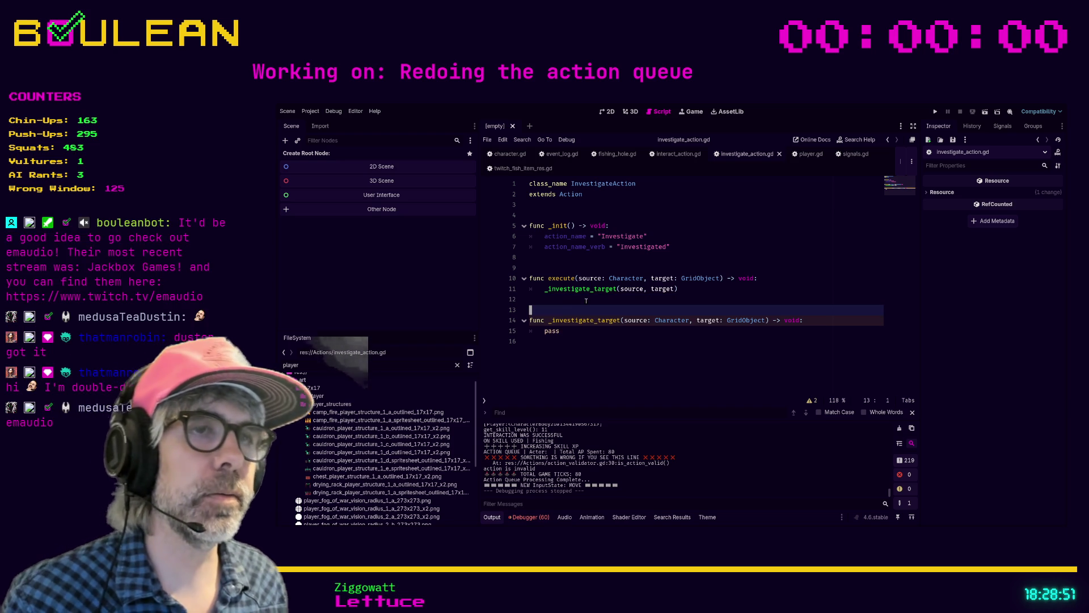
pyautogui.click(575, 336)
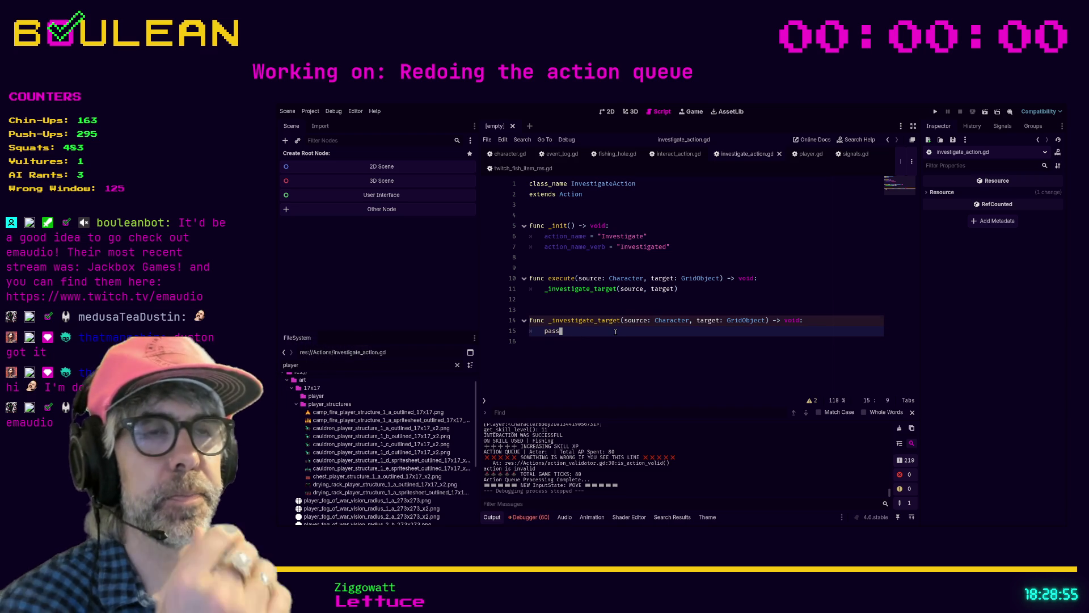
# - Close fishing_hole.gd, signals.gd, the fish item script and character.gd, then filter files by 'attack'
pyautogui.click(616, 154)
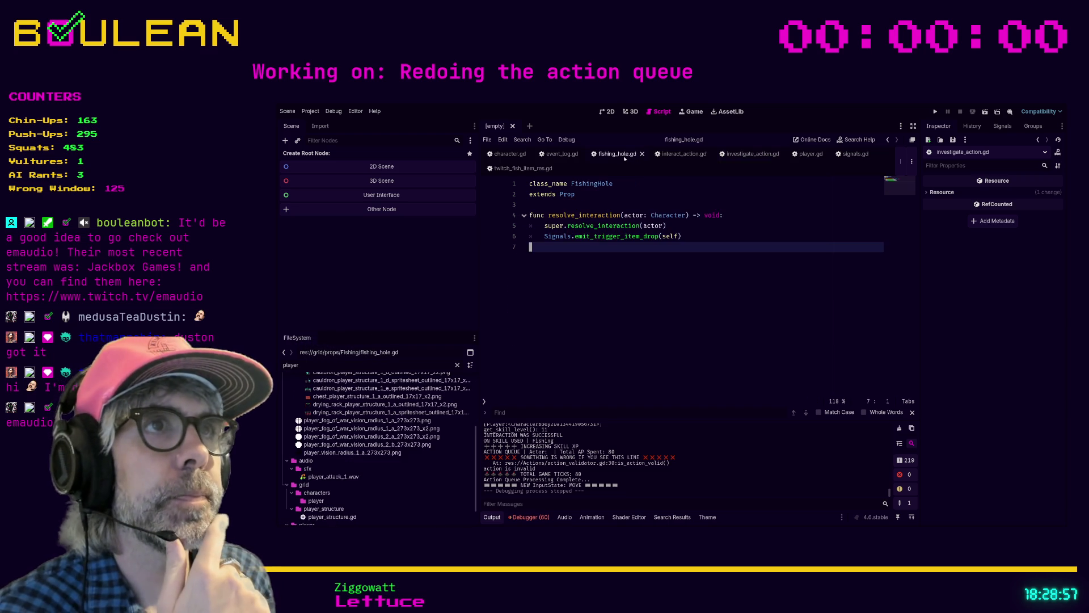
pyautogui.click(641, 153)
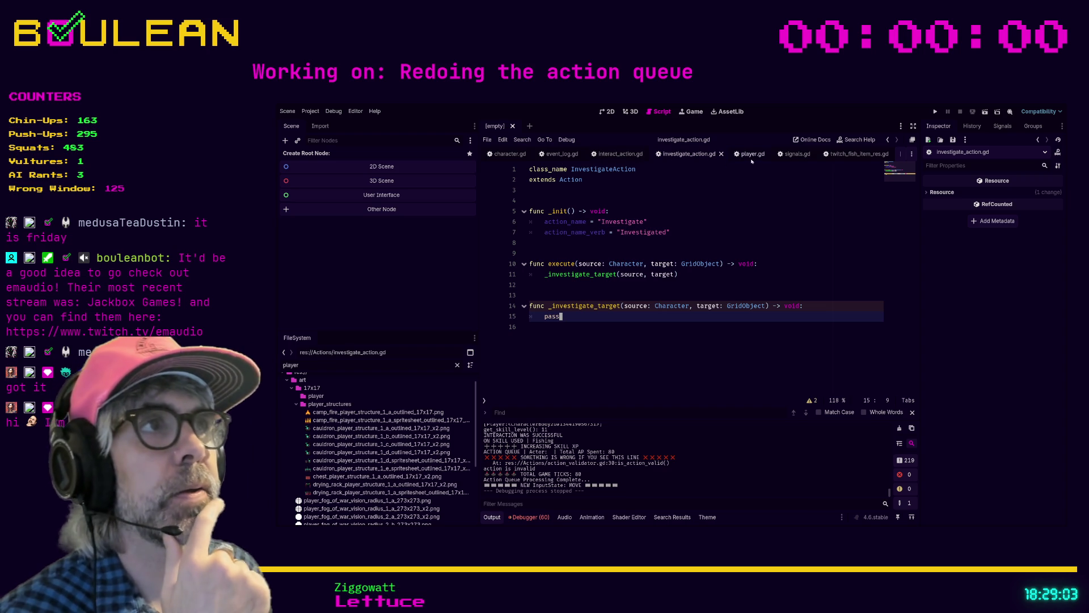
pyautogui.click(804, 155)
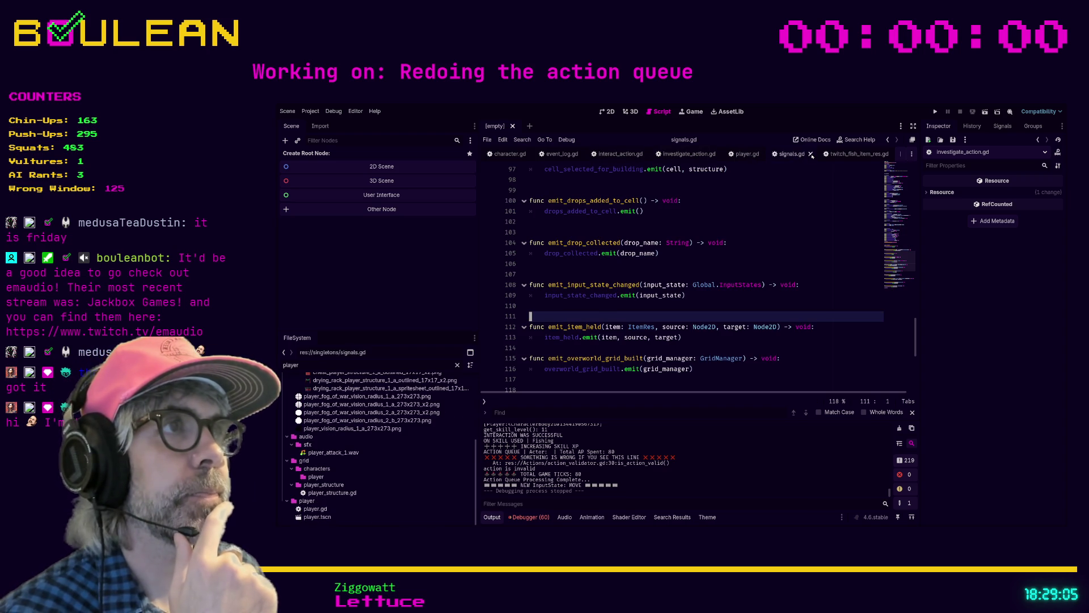
pyautogui.click(812, 154)
pyautogui.click(838, 155)
pyautogui.click(839, 155)
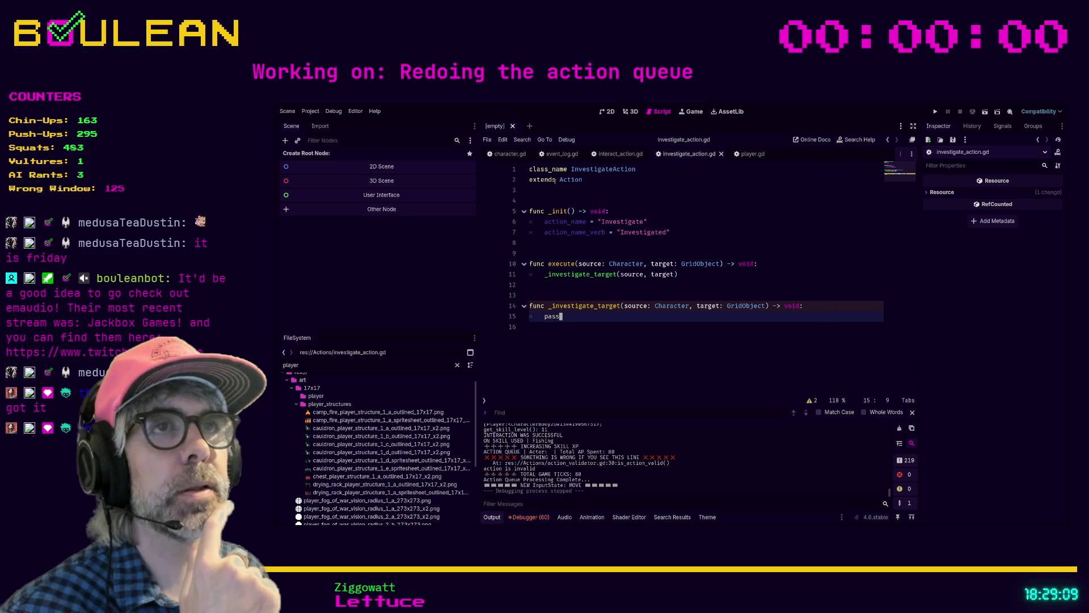
pyautogui.click(559, 154)
pyautogui.click(514, 154)
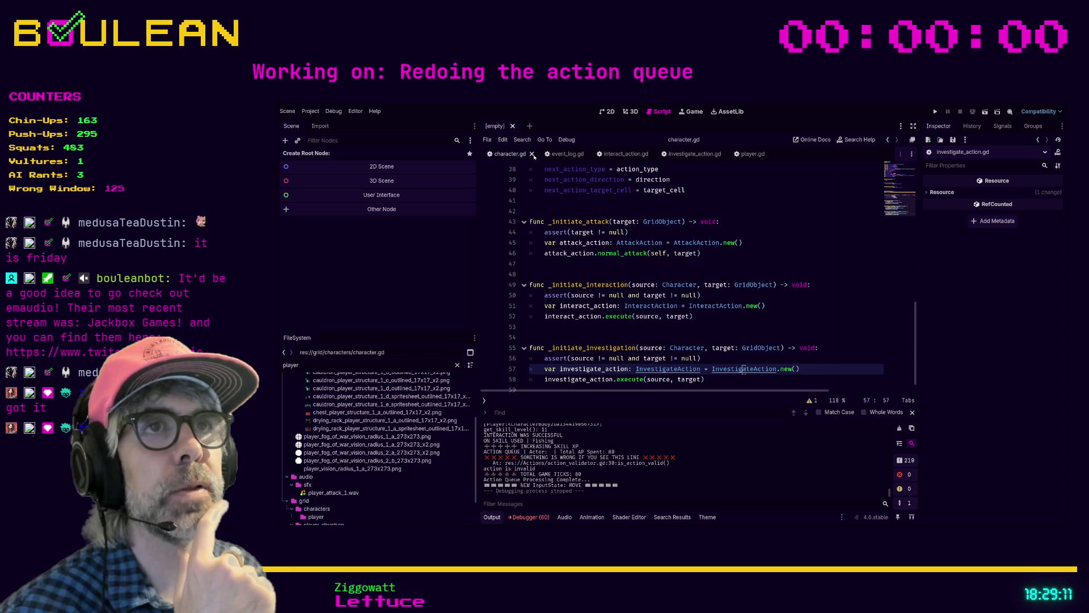
pyautogui.click(532, 154)
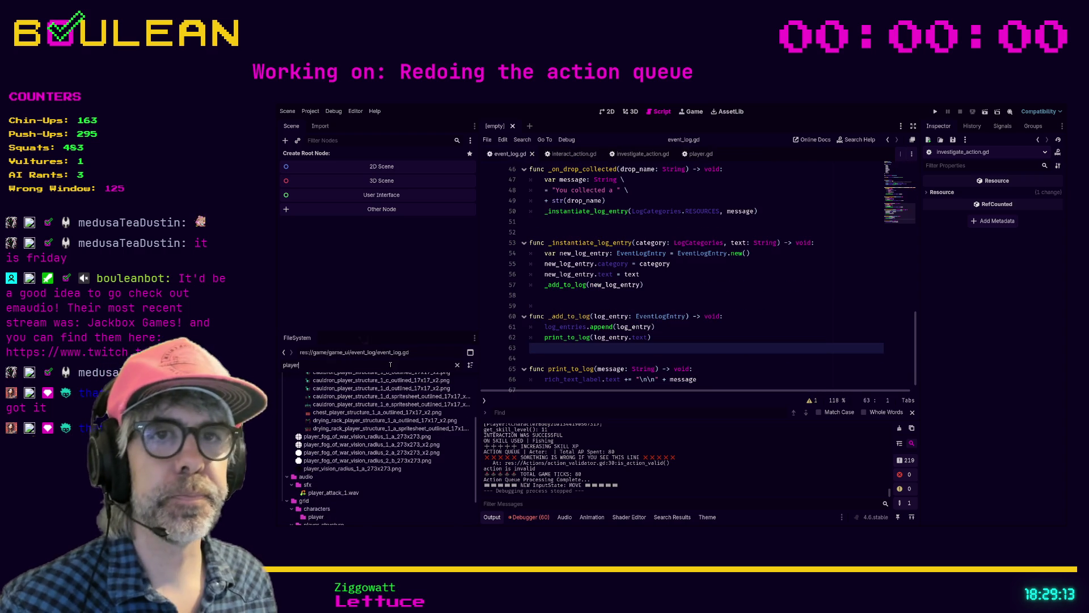
pyautogui.hotkey('ctrl', 'a')
pyautogui.write('attack')
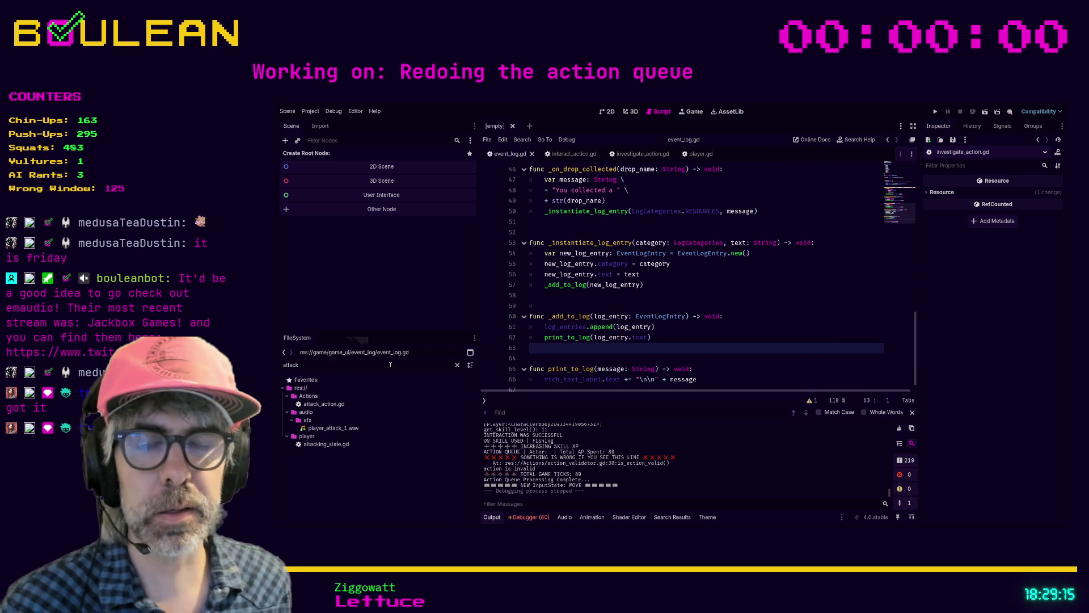
# - Open attack_action.gd, then cycle via interact_action.gd to investigate_action.gd's placeholder _investigate_target
pyautogui.doubleClick(332, 405)
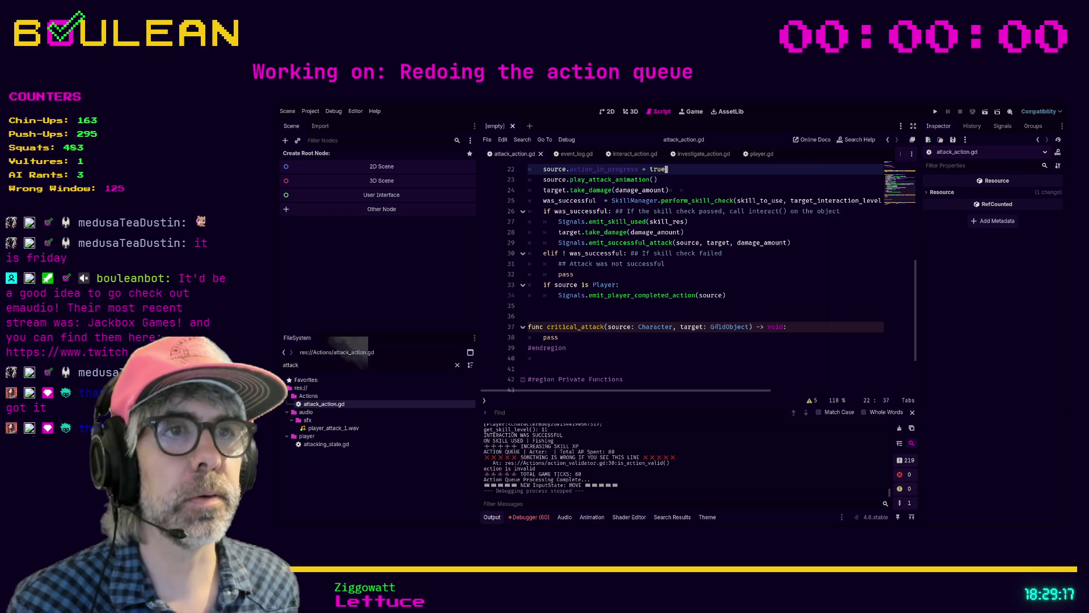
pyautogui.hotkey('alt', 'Left')
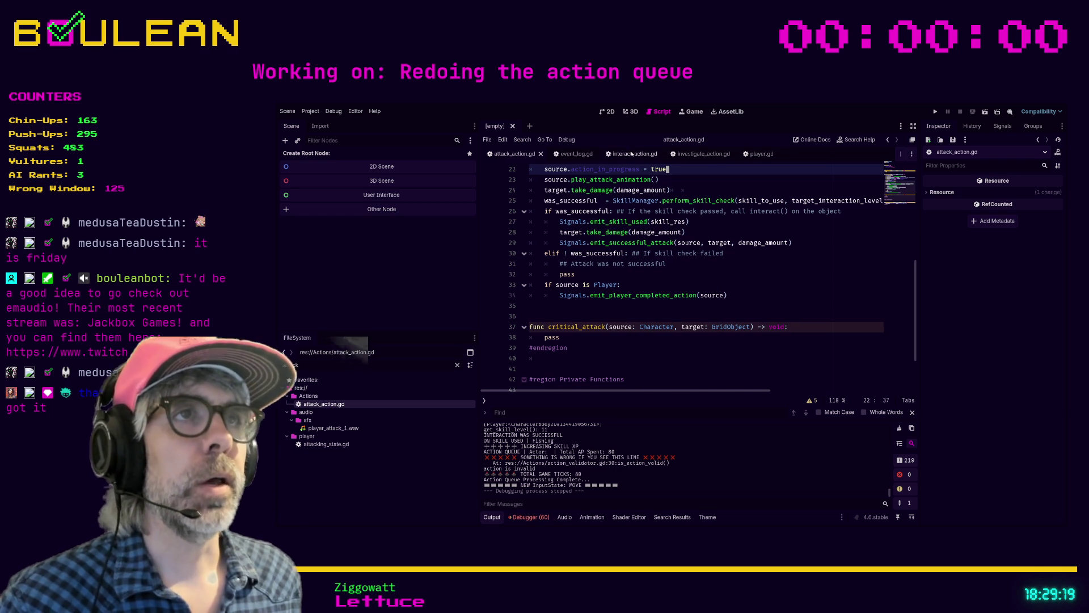
pyautogui.scroll(5, 688, 232)
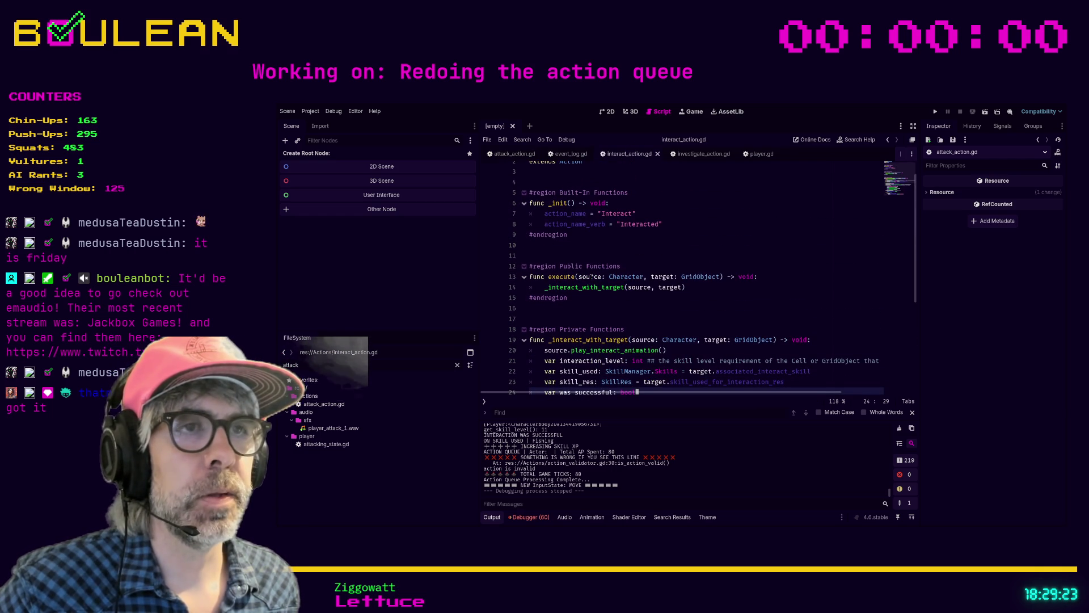
pyautogui.hotkey('alt', 'Left')
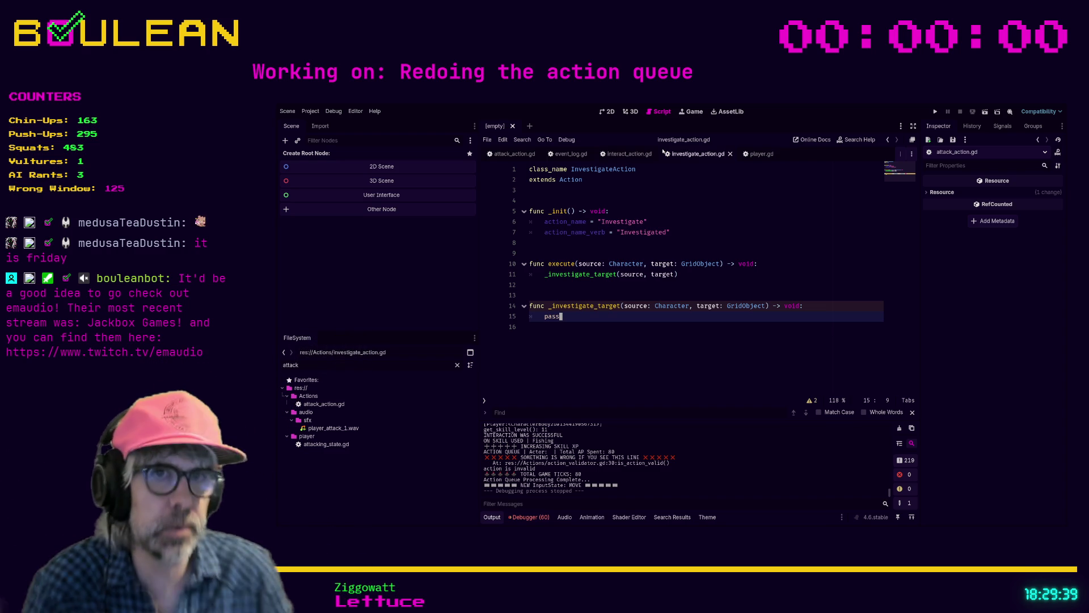
# - Clear the attack file filter and filter the FileSystem by 'rock'
pyautogui.click(457, 365)
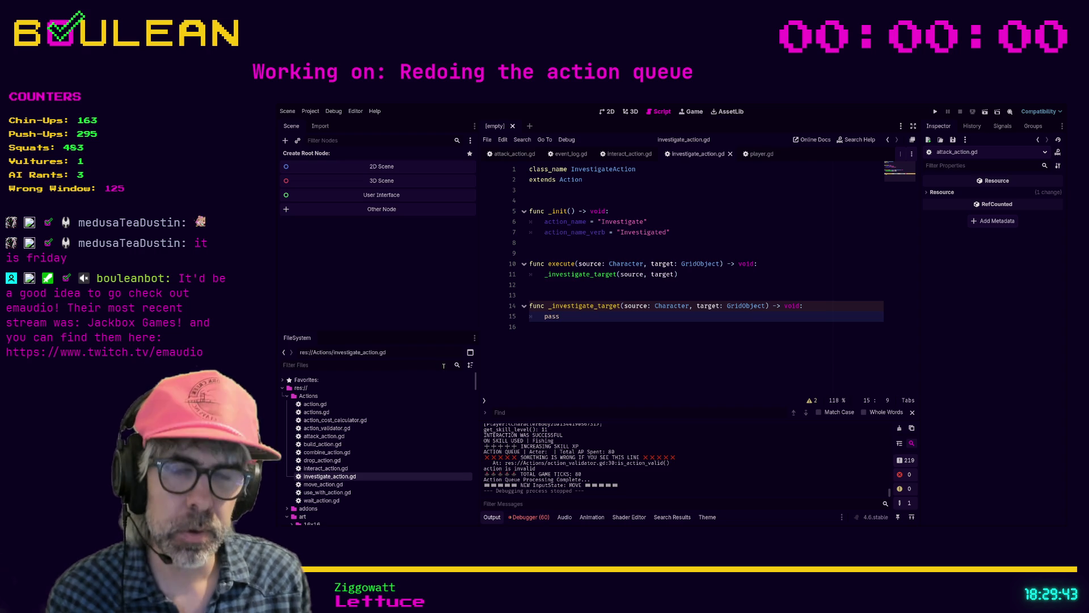
pyautogui.click(444, 365)
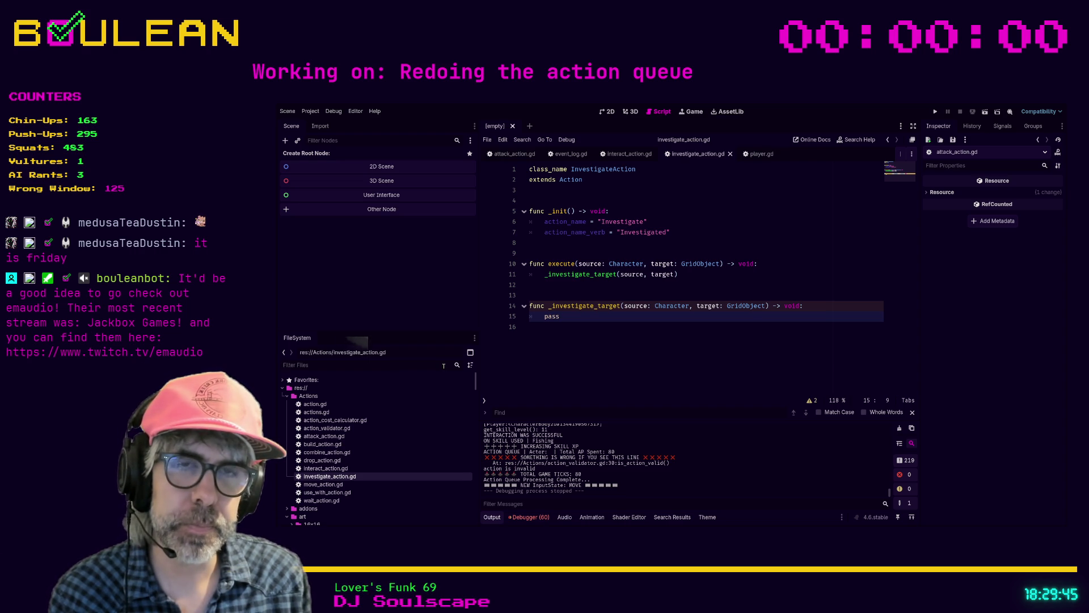
pyautogui.write('rock')
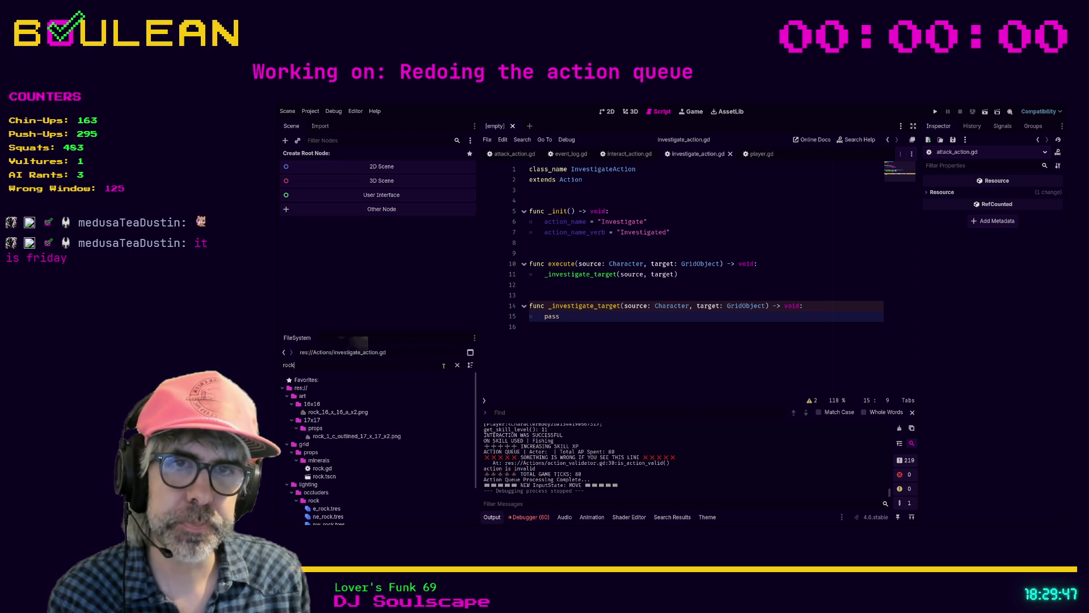
pyautogui.scroll(-2, 432, 435)
pyautogui.scroll(2, 433, 436)
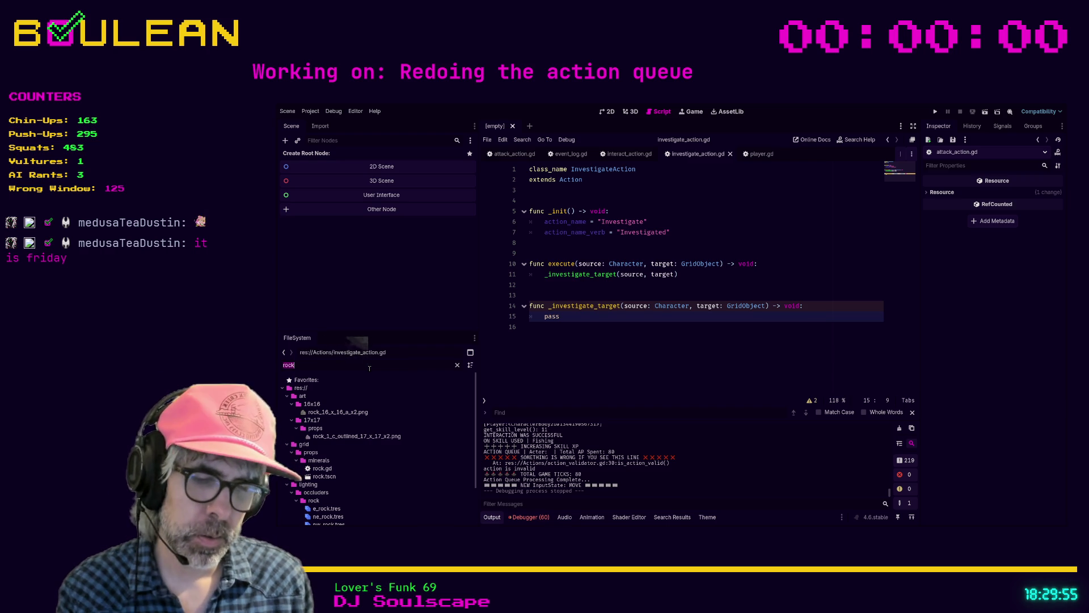
# - Change the filter to 'tree' and open tree.tscn from grid/props/plants
pyautogui.write('tree')
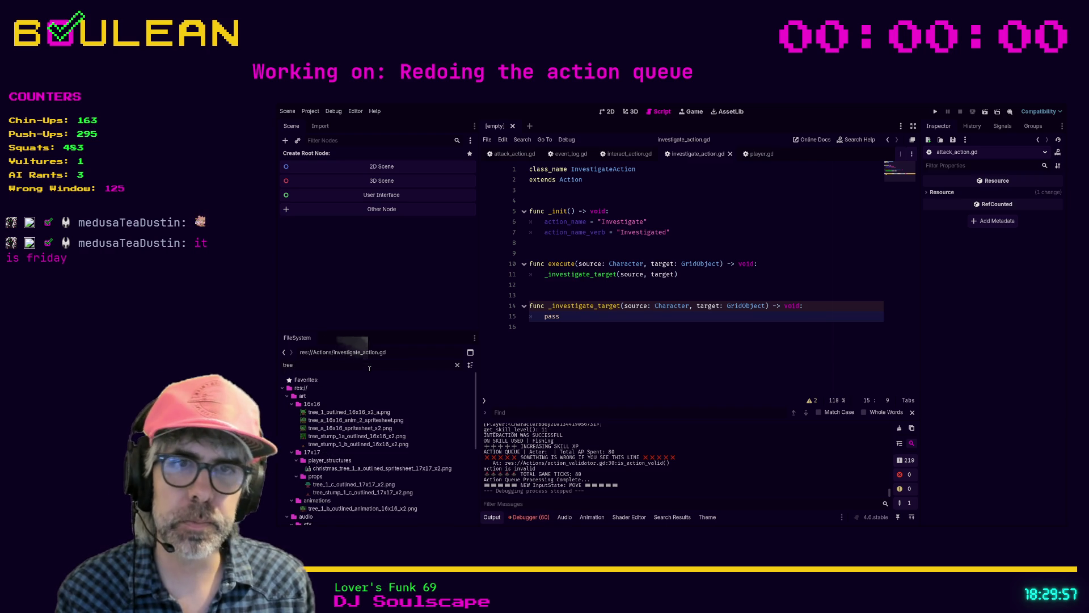
pyautogui.write('_lt')
pyautogui.press('BackSpace')
pyautogui.press('BackSpace')
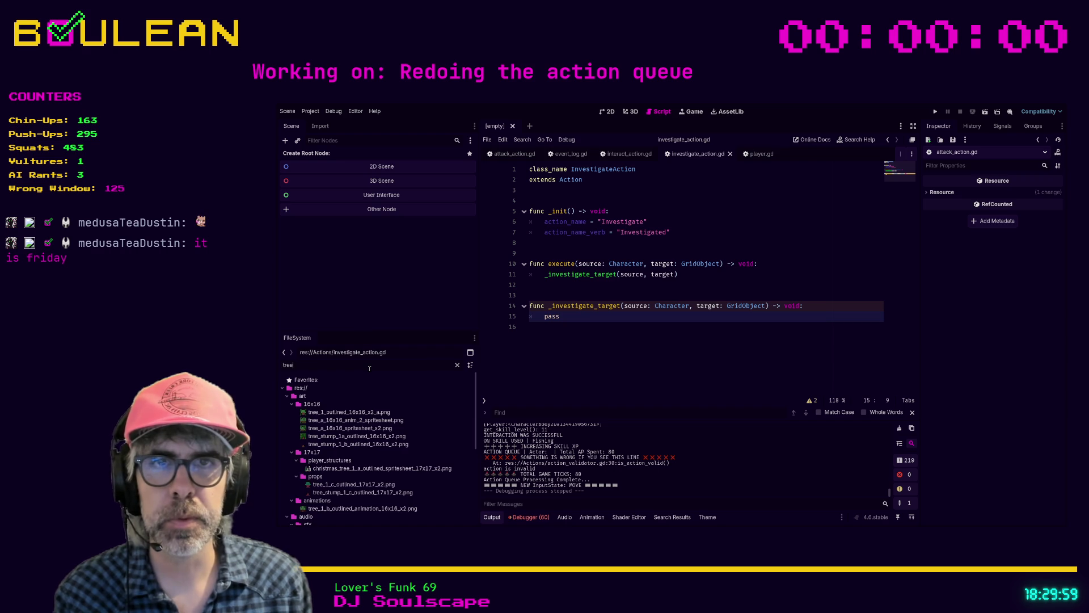
pyautogui.scroll(-5, 389, 435)
pyautogui.scroll(-4, 390, 436)
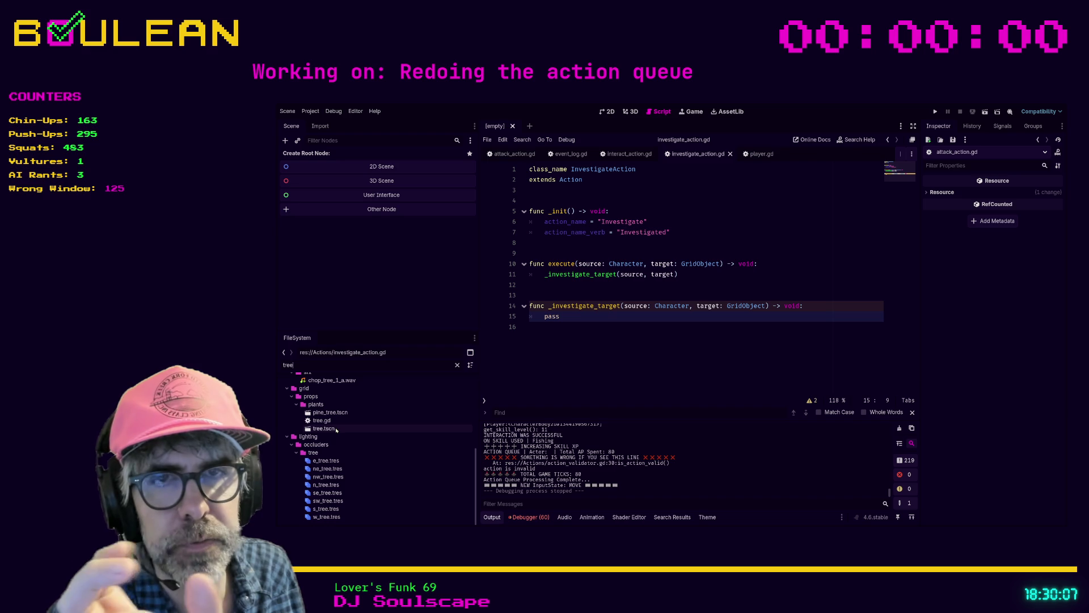
pyautogui.doubleClick(324, 429)
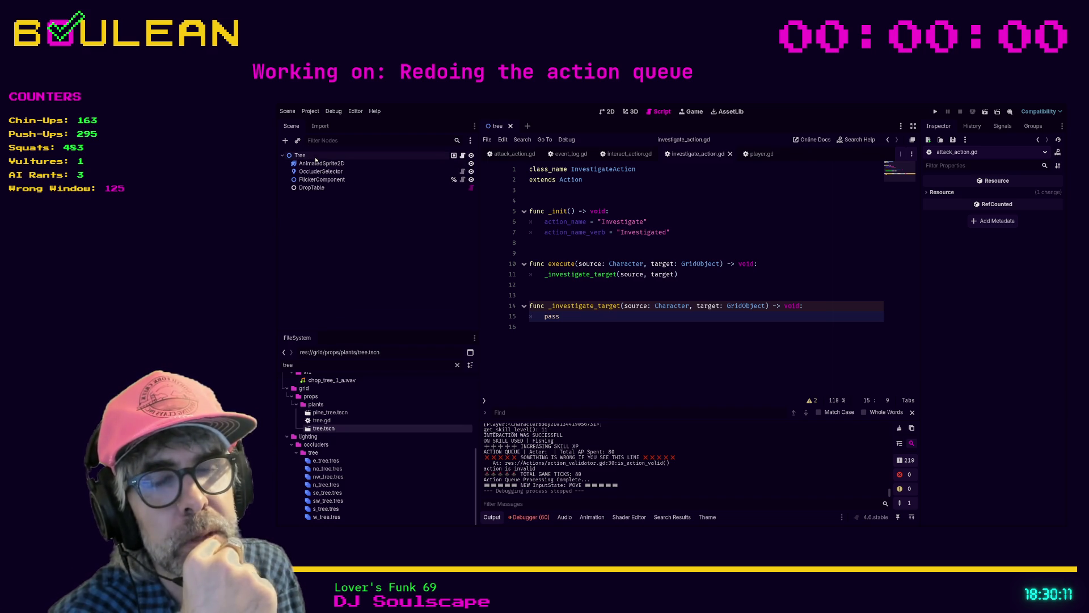
# - Select the Tree root node and view the tree scene in 2D, checking its AnimatedSprite2D
pyautogui.click(316, 158)
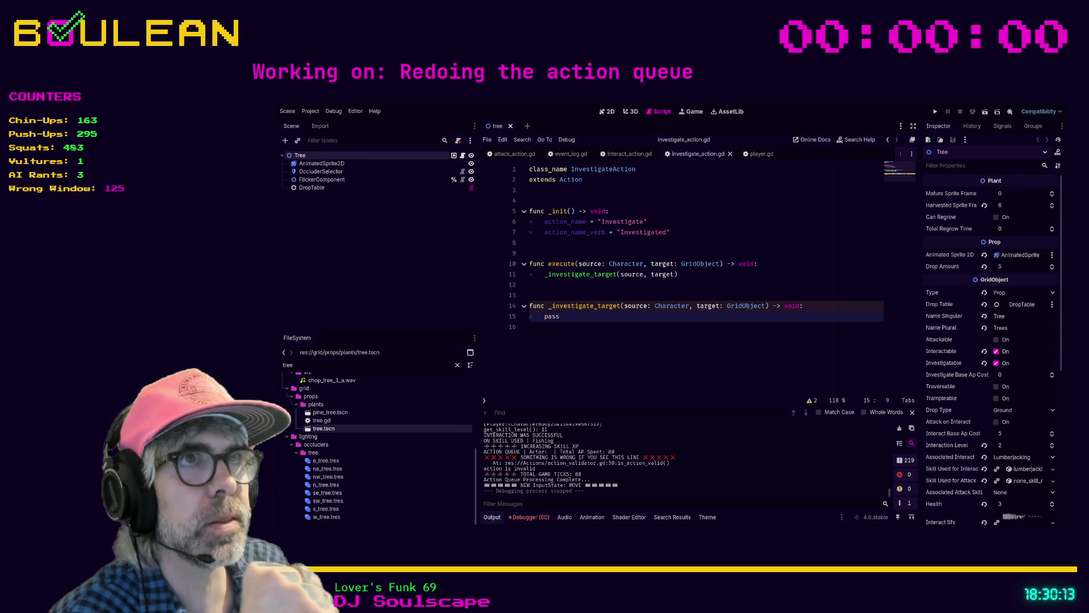
pyautogui.click(607, 111)
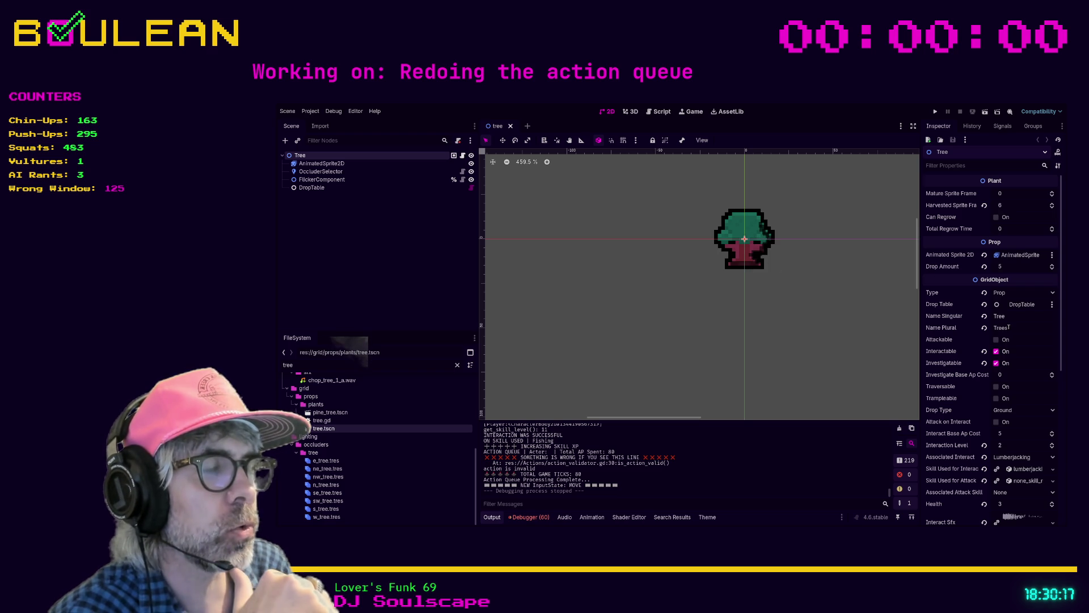
pyautogui.scroll(-2, 986, 342)
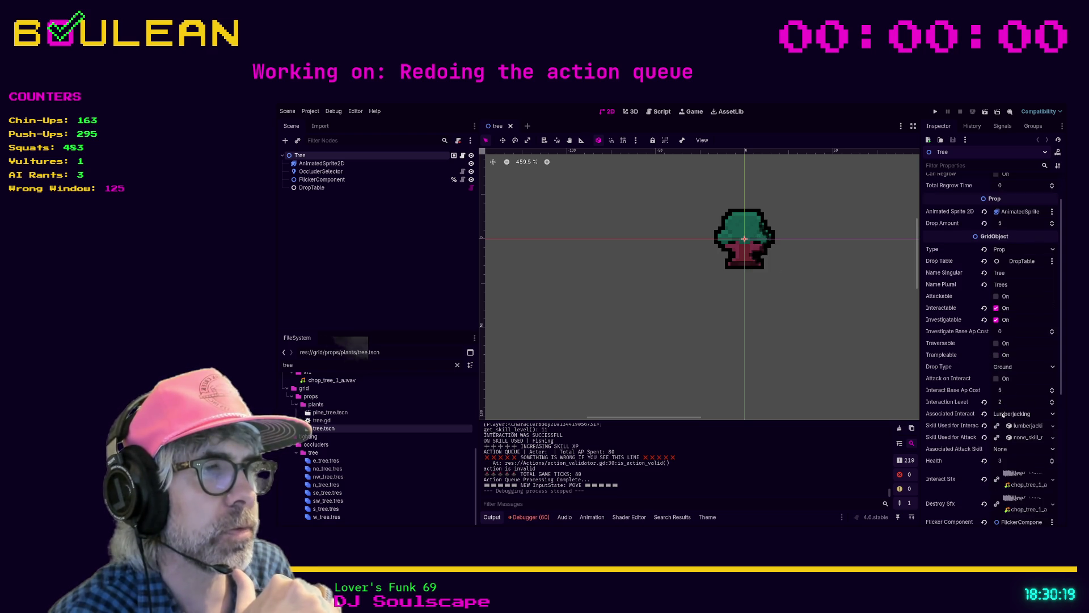
pyautogui.scroll(2, 1010, 385)
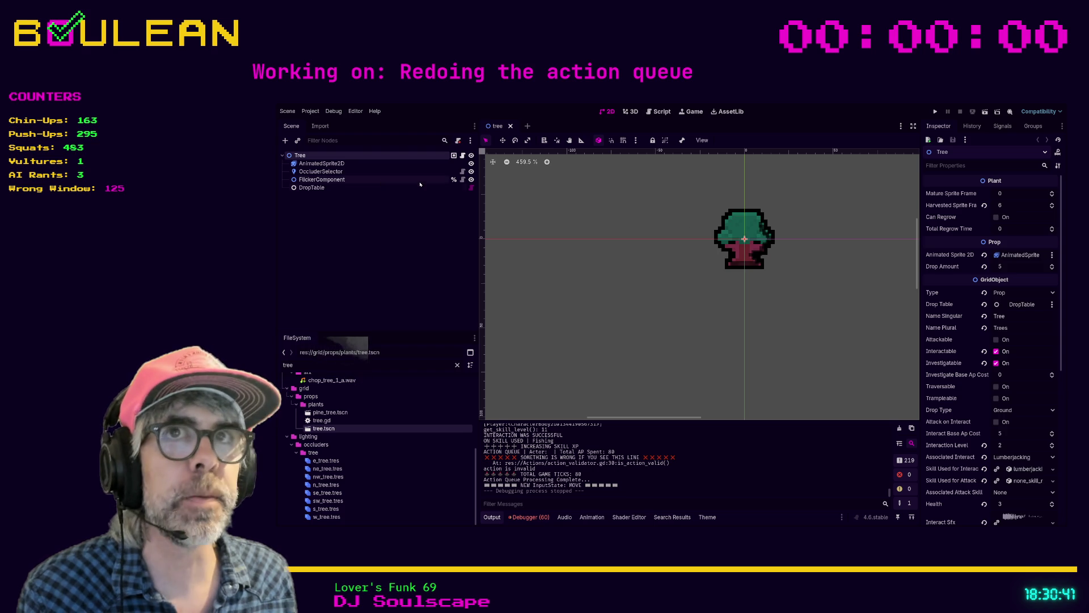
pyautogui.click(301, 163)
pyautogui.click(439, 154)
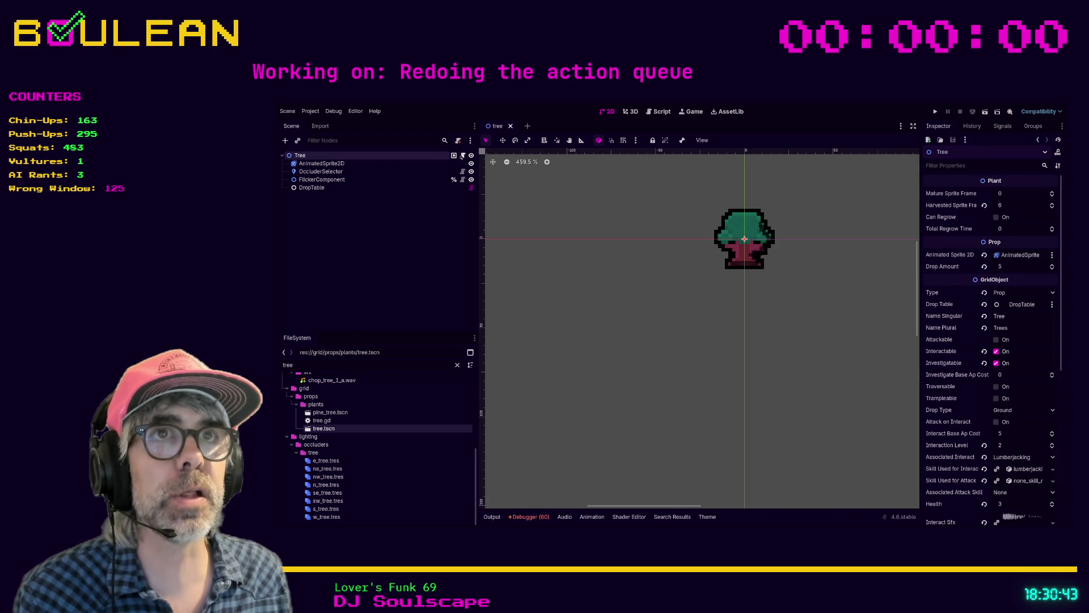
# - Open the Tree node's tree.gd script at its 'extends Plant' line
pyautogui.click(462, 156)
pyautogui.scroll(2, 576, 210)
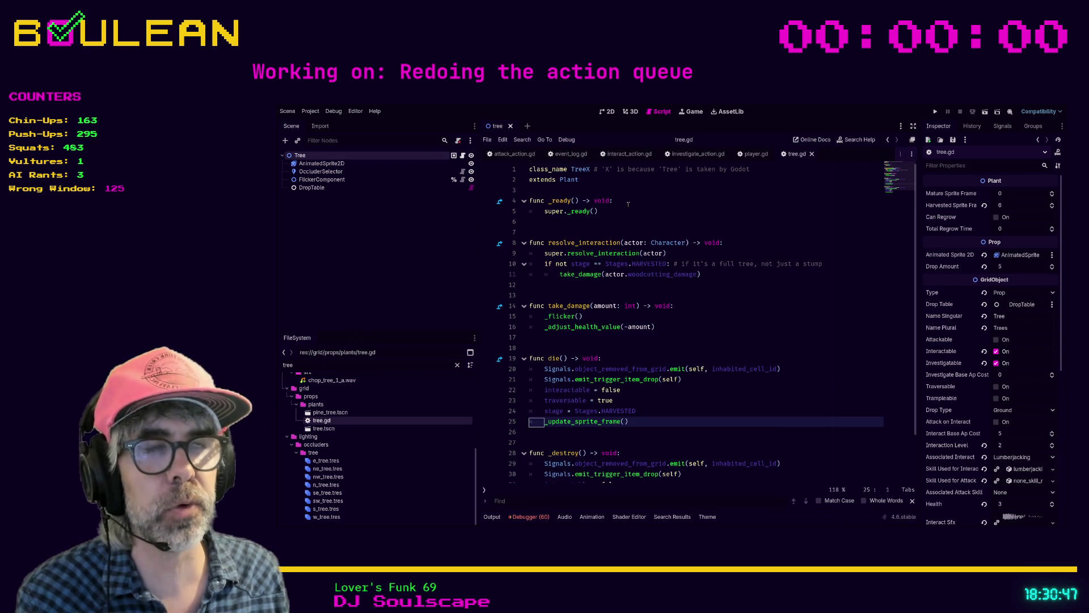
pyautogui.click(588, 169)
pyautogui.press('Down')
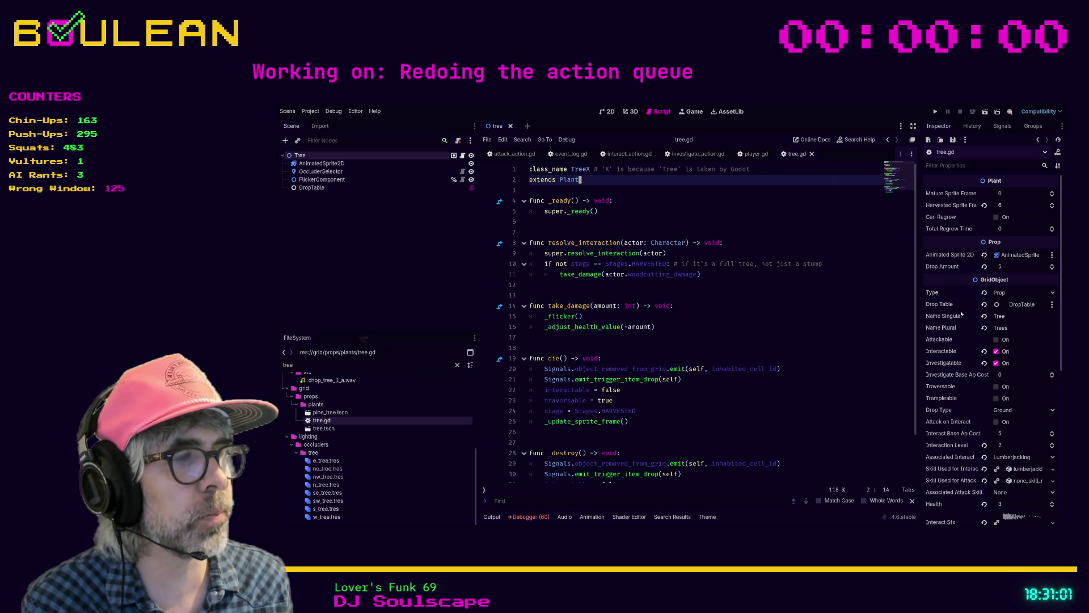
# - Check the Name Singular 'Tree' and Name Plural 'Trees' values, then return to take_damage
pyautogui.click(1011, 316)
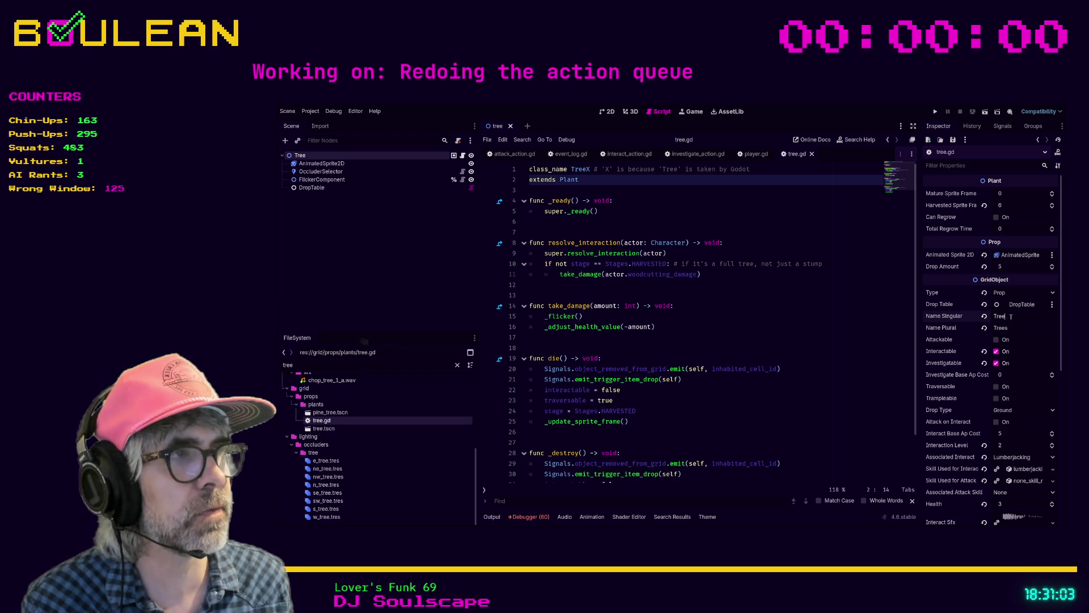
pyautogui.press('Tab')
pyautogui.click(1019, 321)
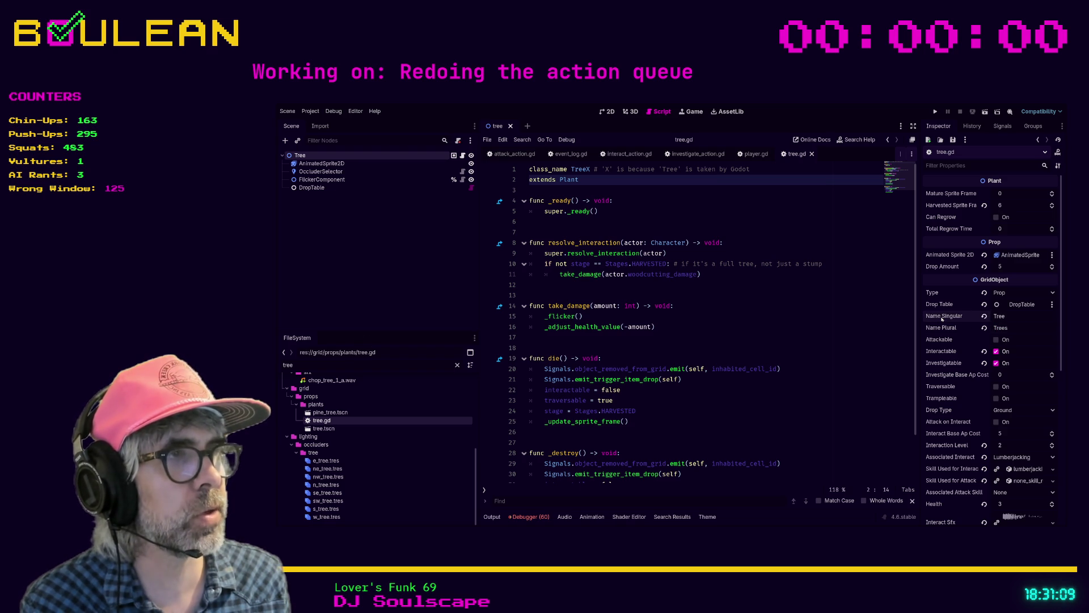
pyautogui.doubleClick(999, 316)
pyautogui.doubleClick(1010, 327)
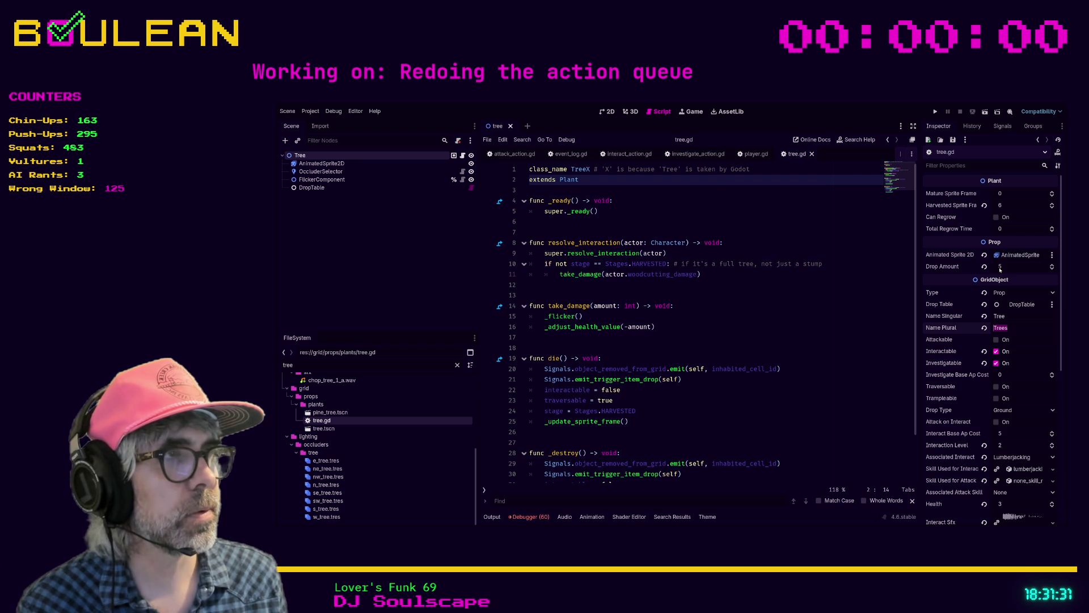
pyautogui.click(710, 306)
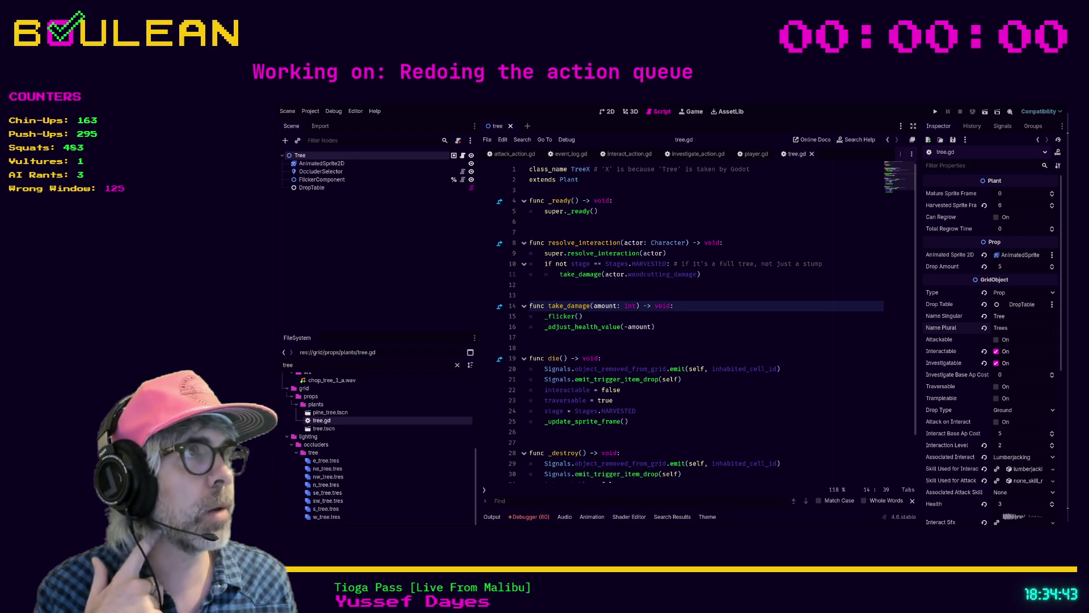
pyautogui.click(668, 338)
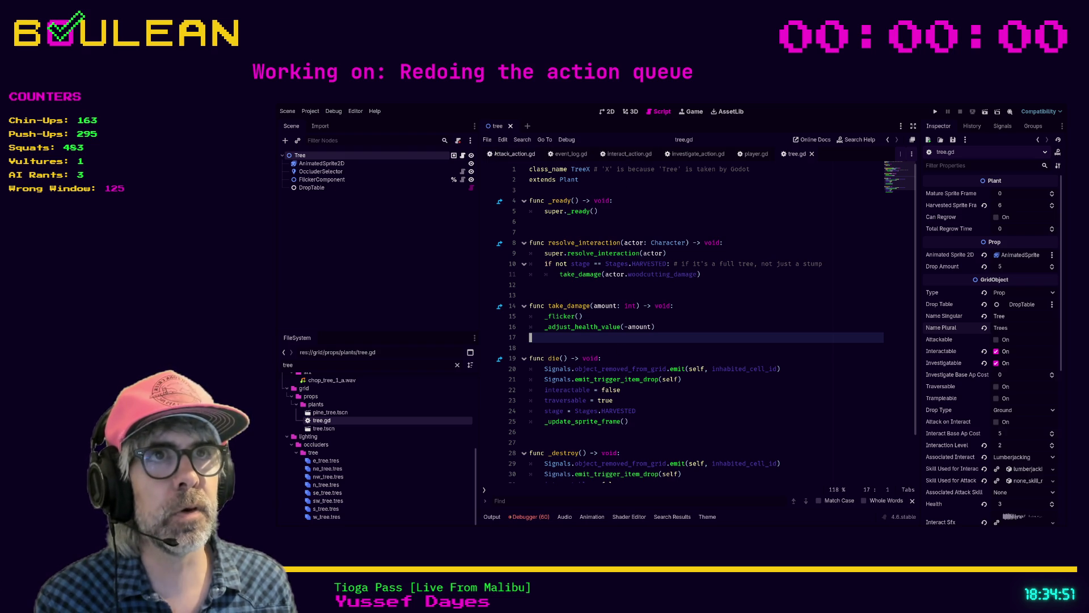
pyautogui.click(514, 154)
pyautogui.click(631, 154)
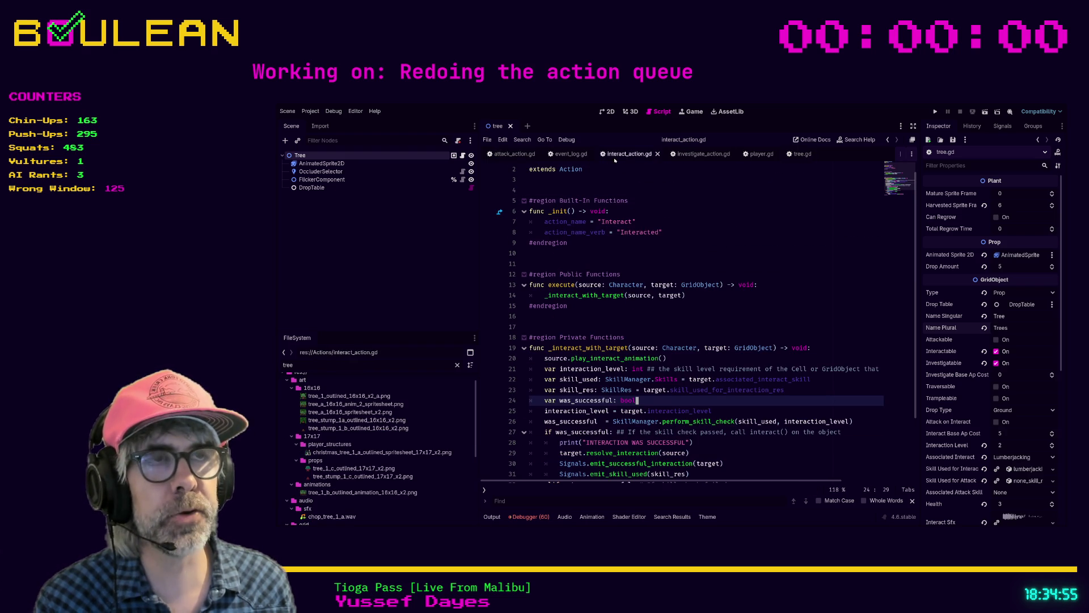
pyautogui.scroll(-1, 662, 333)
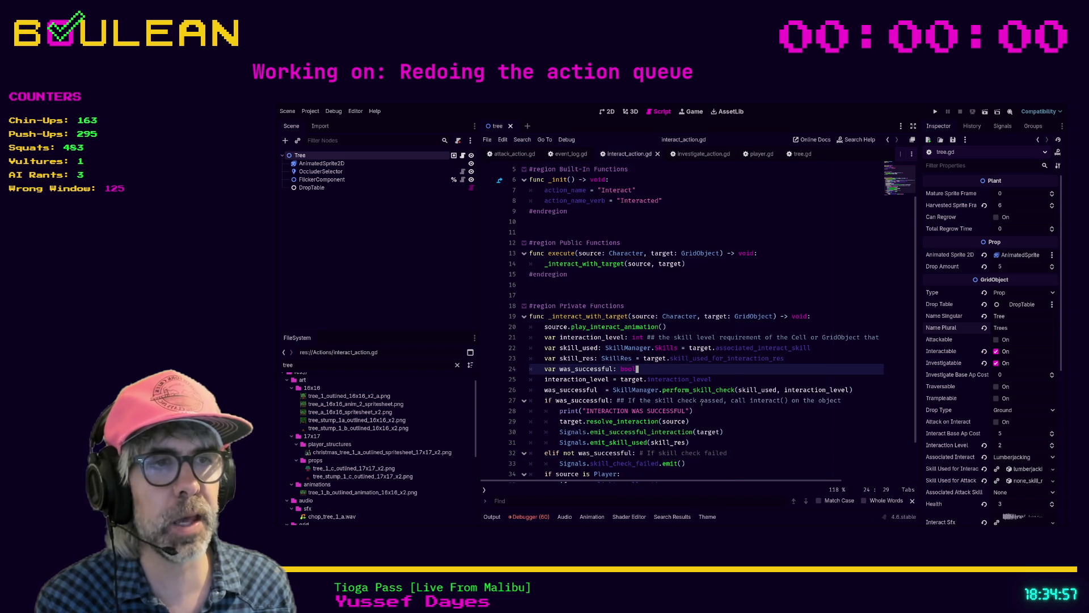
pyautogui.scroll(-1, 702, 404)
pyautogui.scroll(-1, 716, 432)
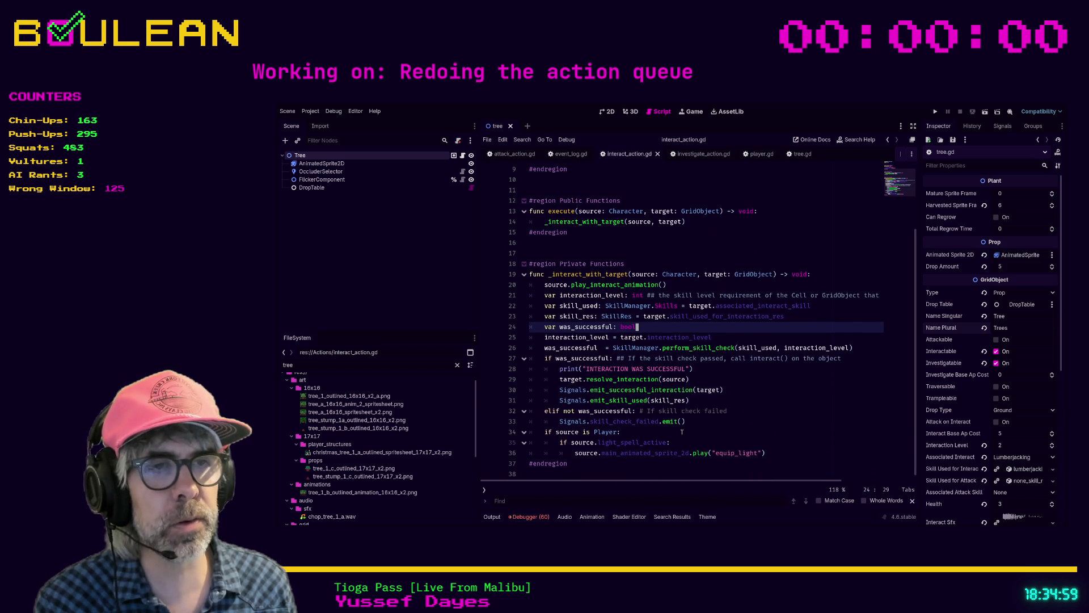
pyautogui.moveTo(786, 454)
pyautogui.mouseDown()
pyautogui.moveTo(700, 453)
pyautogui.moveTo(596, 392)
pyautogui.moveTo(535, 286)
pyautogui.mouseUp()
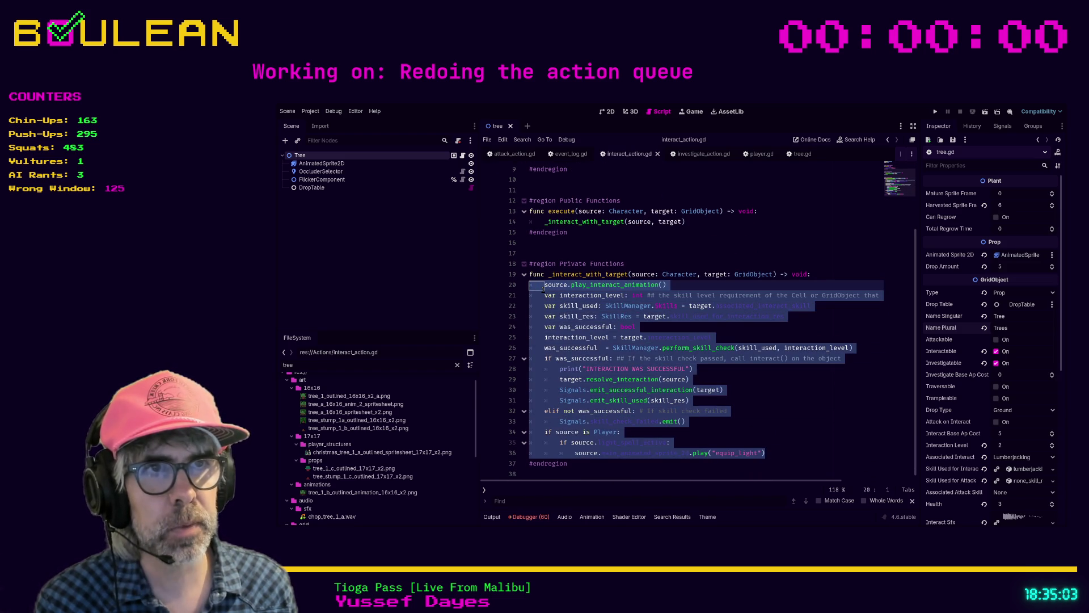
pyautogui.click(712, 336)
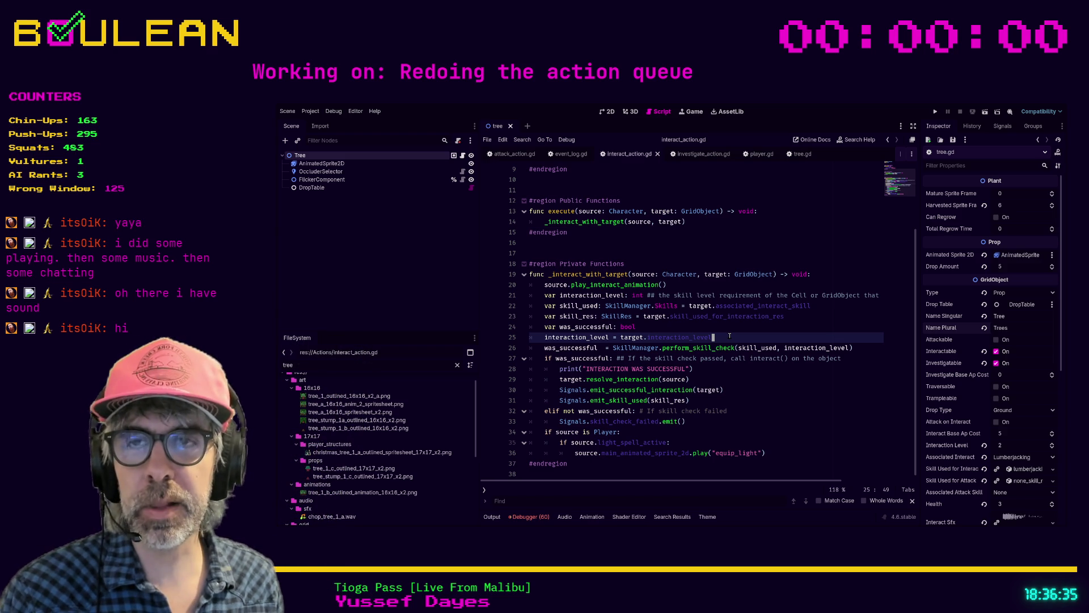
# - Review lines 28–29 of interact_action.gd, then run the project with F5
pyautogui.click(727, 375)
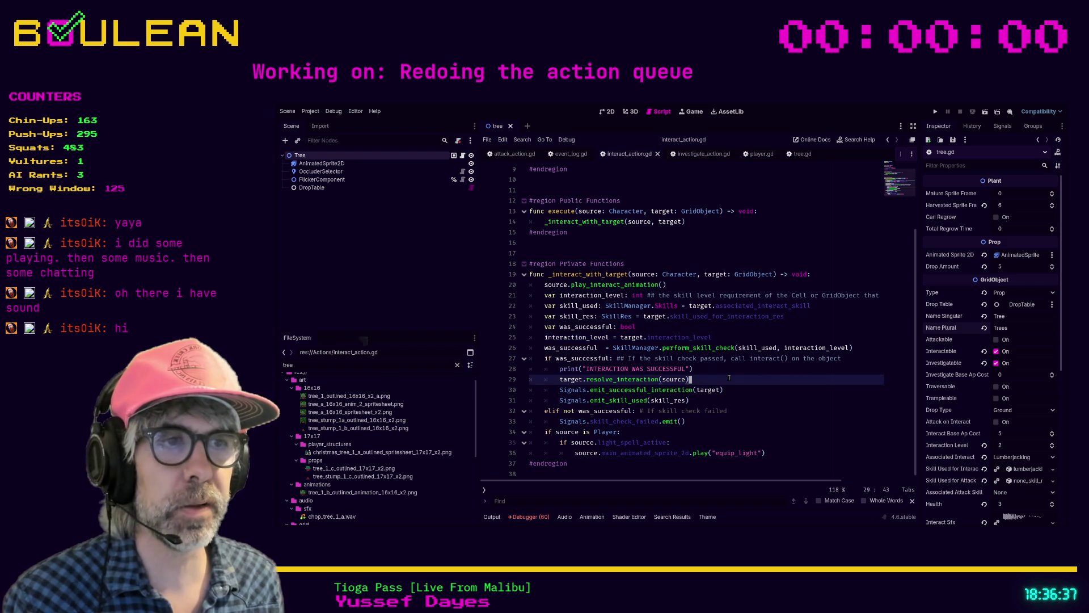
pyautogui.click(727, 373)
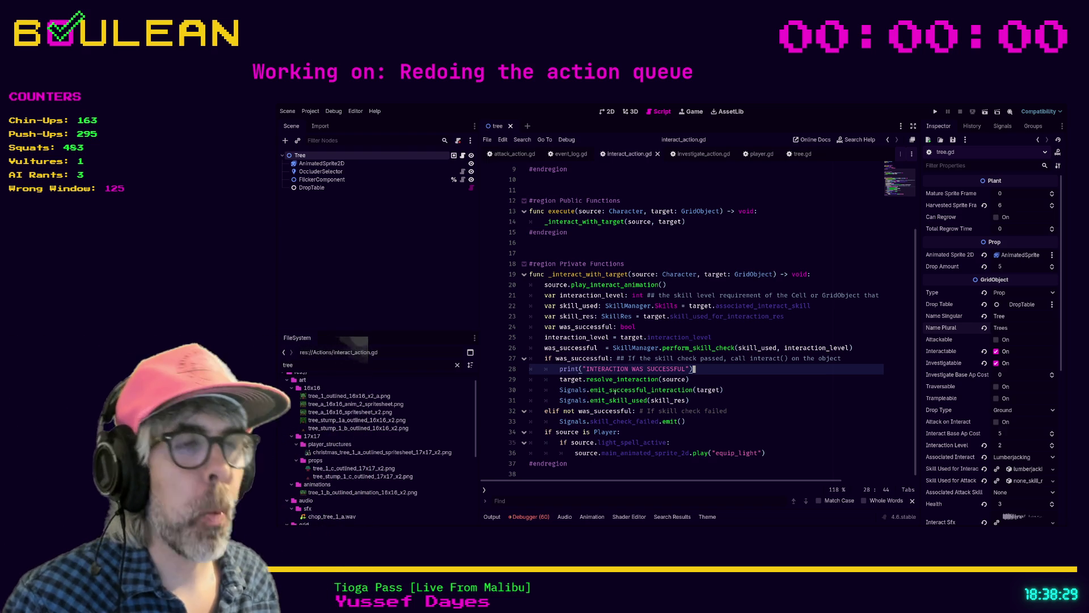
pyautogui.press('Down')
pyautogui.press('F5')
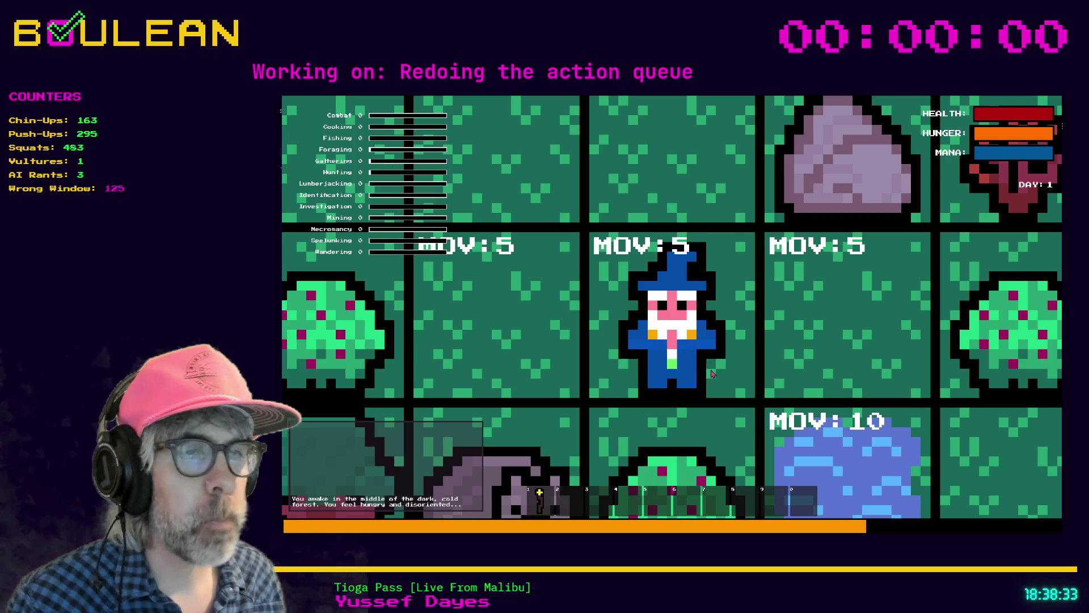
# - Zoom out the forest map, move the wizard one tile right, then stop the game with F8
pyautogui.scroll(-3, 711, 373)
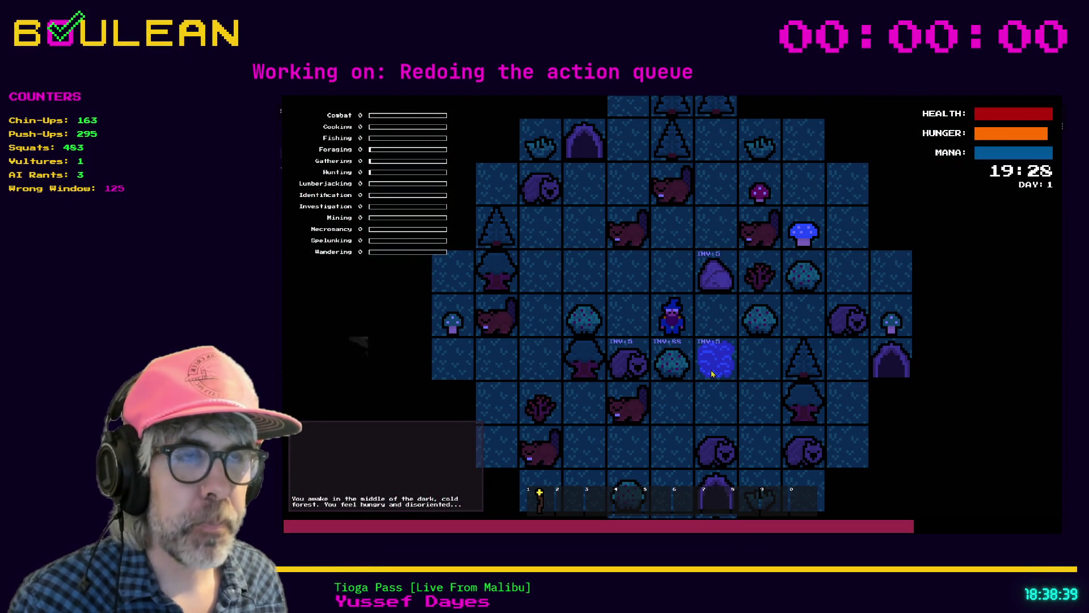
pyautogui.press('Right')
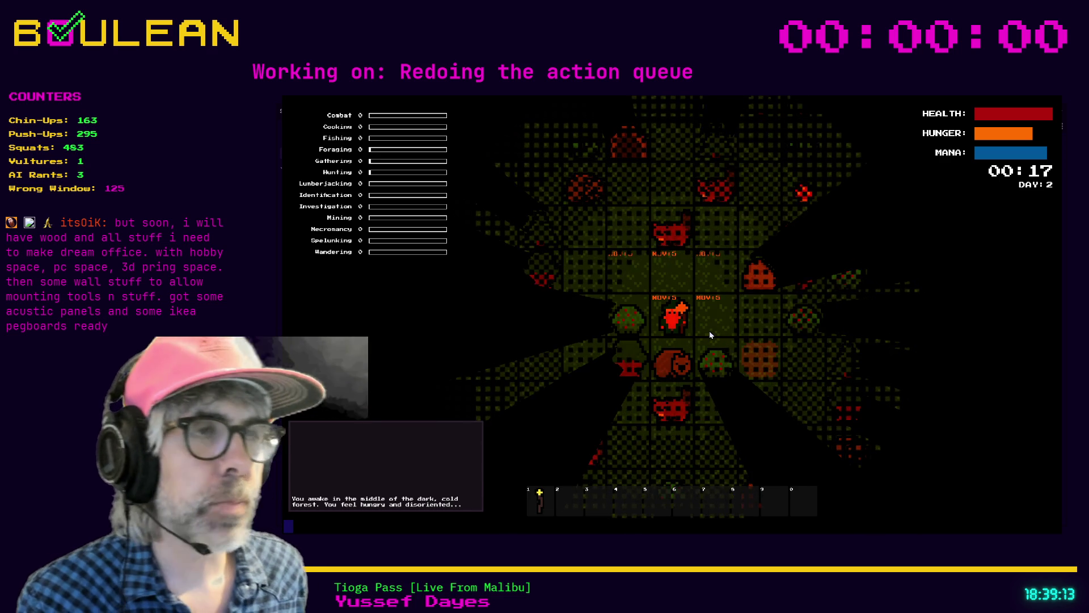
pyautogui.press('F8')
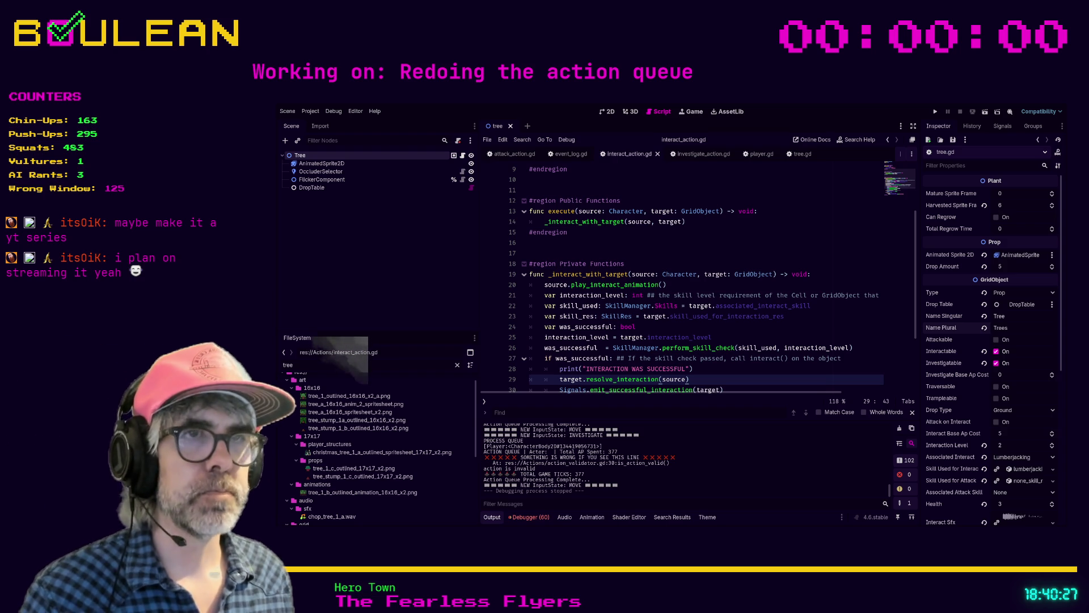
# - Place the cursor at the end of the 'INTERACTION WAS SUCCESSFUL' print on line 28
pyautogui.click(708, 370)
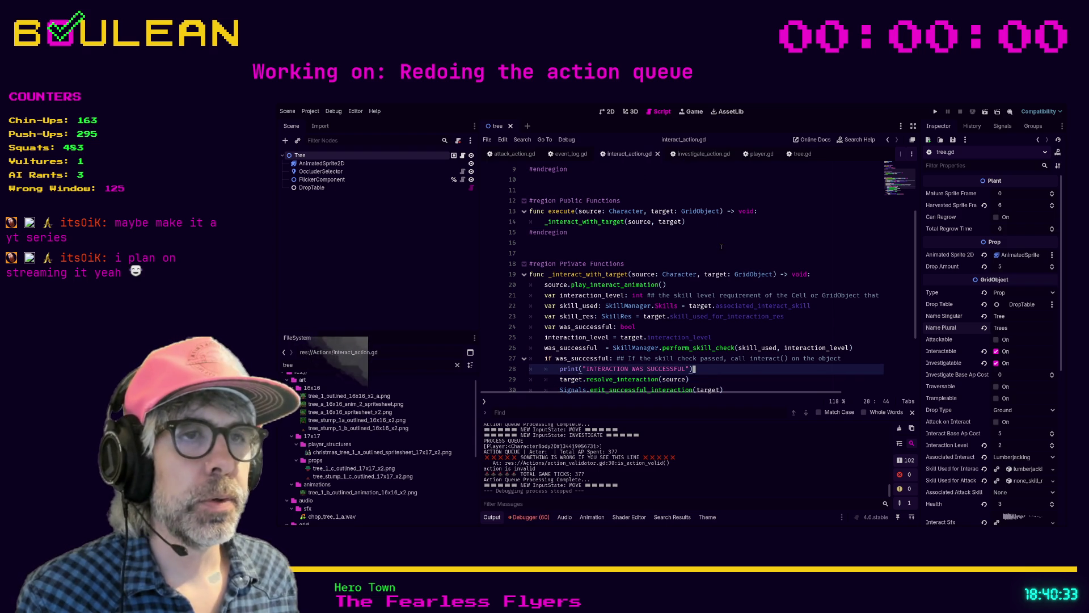
# - Ctrl+click perform_skill_check on line 26 to jump to its definition in skill_manager.gd
pyautogui.scroll(-1, 721, 245)
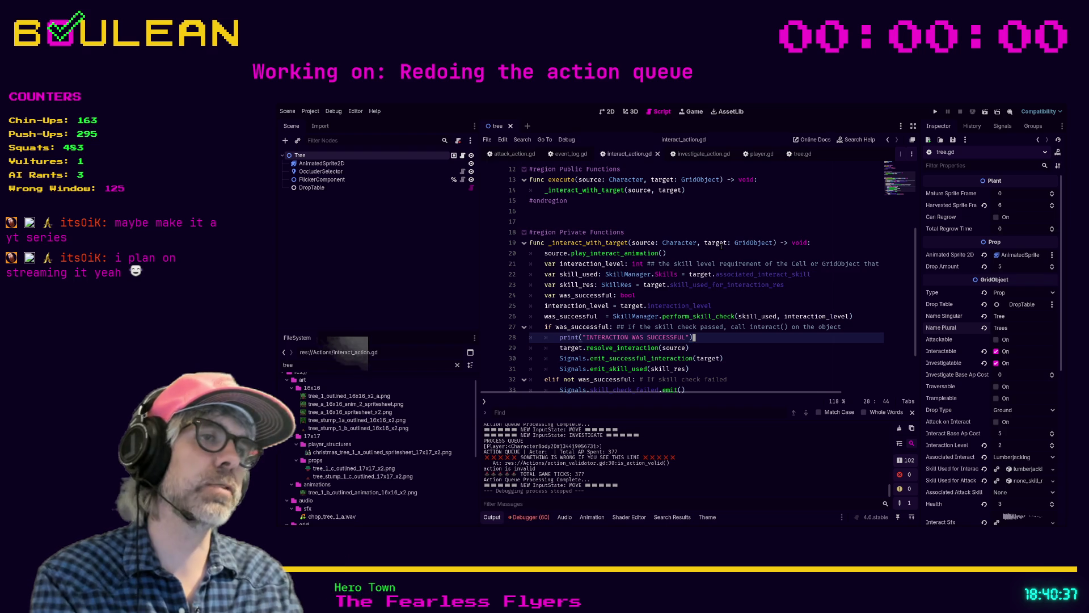
pyautogui.keyDown('ctrl'); pyautogui.click(693, 317); pyautogui.keyUp('ctrl')
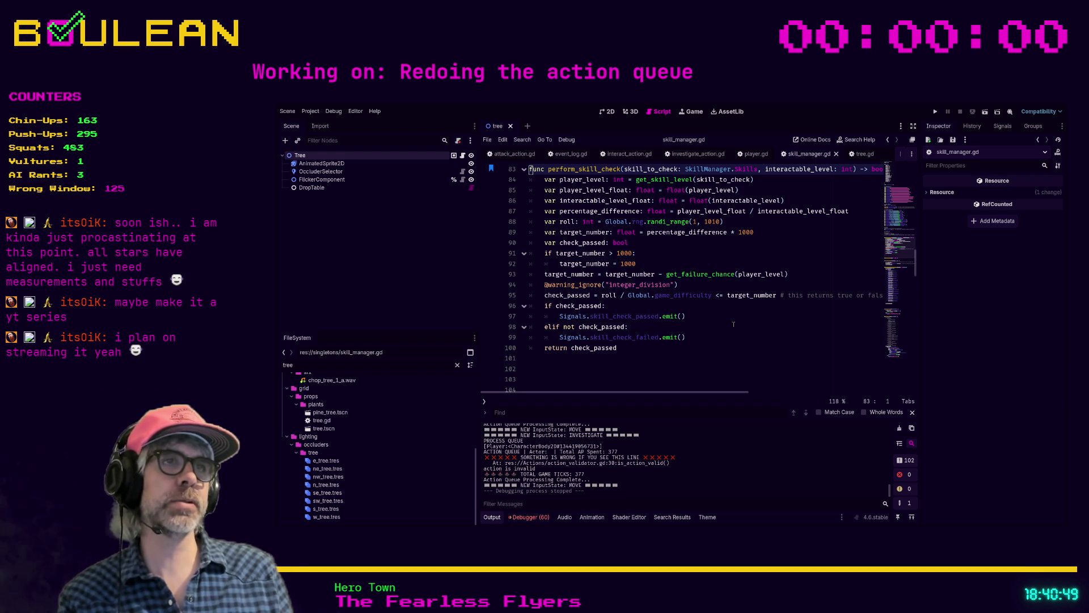
# - Return to interact_action.gd's _interact_with_target, briefly checking investigate_action.gd on the way
pyautogui.scroll(1, 733, 325)
pyautogui.scroll(-1, 733, 325)
pyautogui.scroll(1, 738, 332)
pyautogui.scroll(-1, 742, 337)
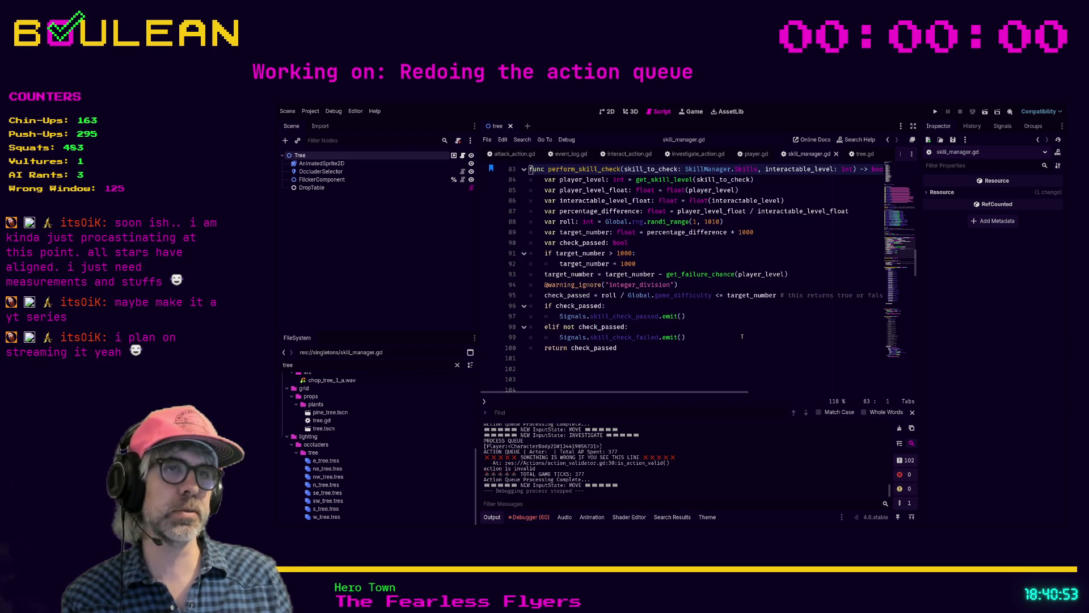
pyautogui.scroll(2, 741, 337)
pyautogui.scroll(-1, 741, 337)
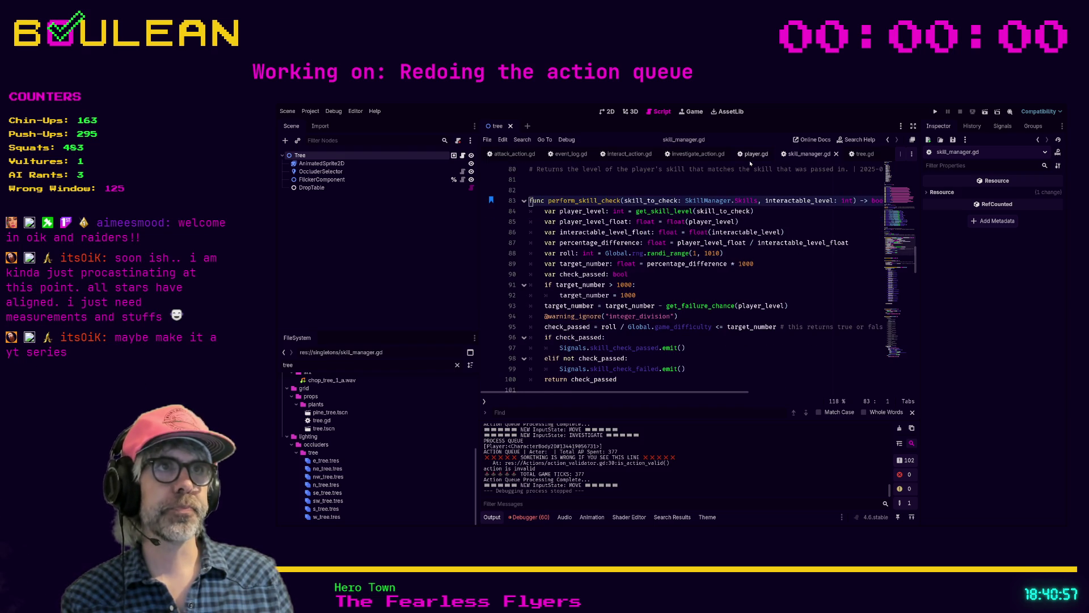
pyautogui.click(699, 154)
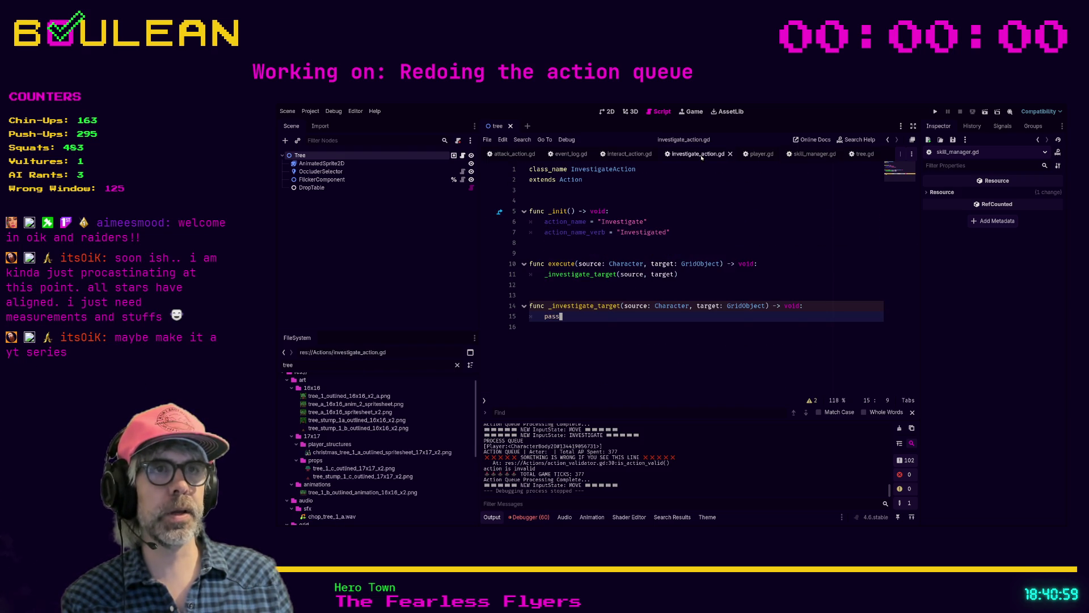
pyautogui.click(630, 154)
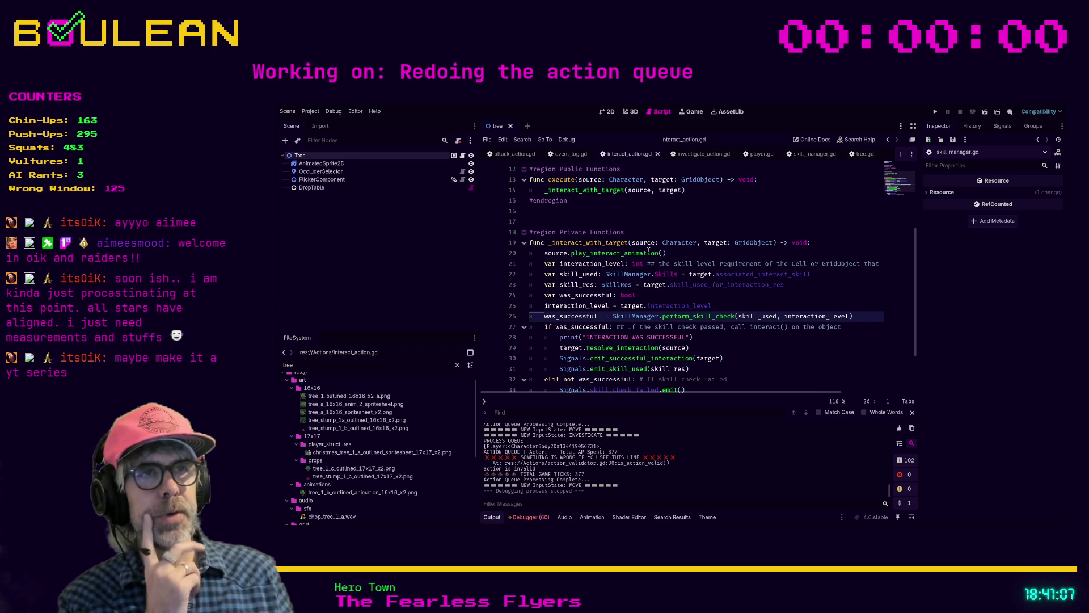
# - Select lines 20–36, the _interact_with_target body in interact_action.gd, for copying
pyautogui.click(674, 253)
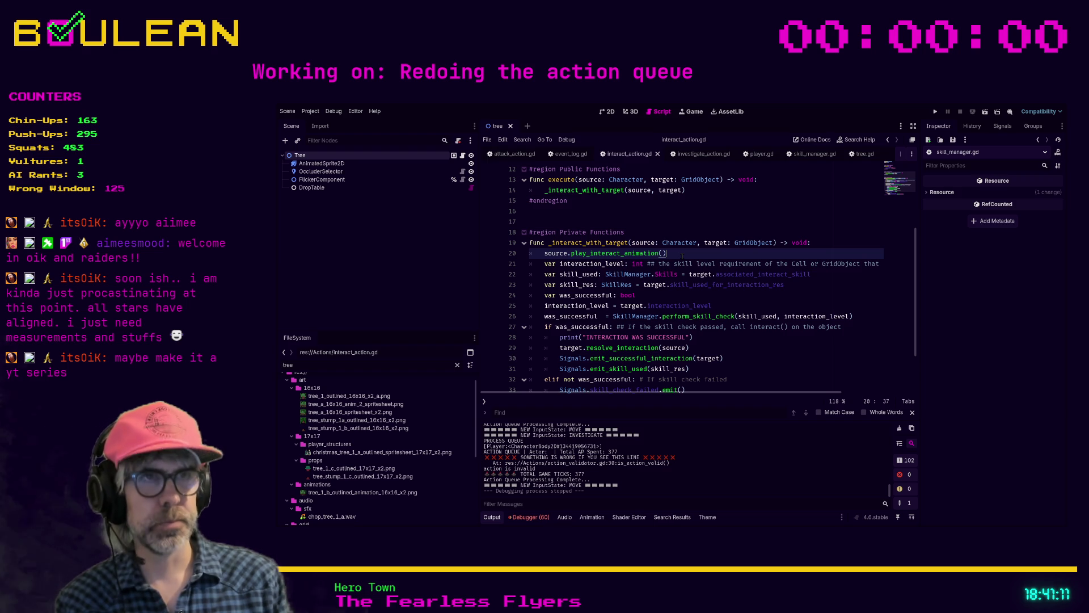
pyautogui.press('Home')
pyautogui.press('Down')
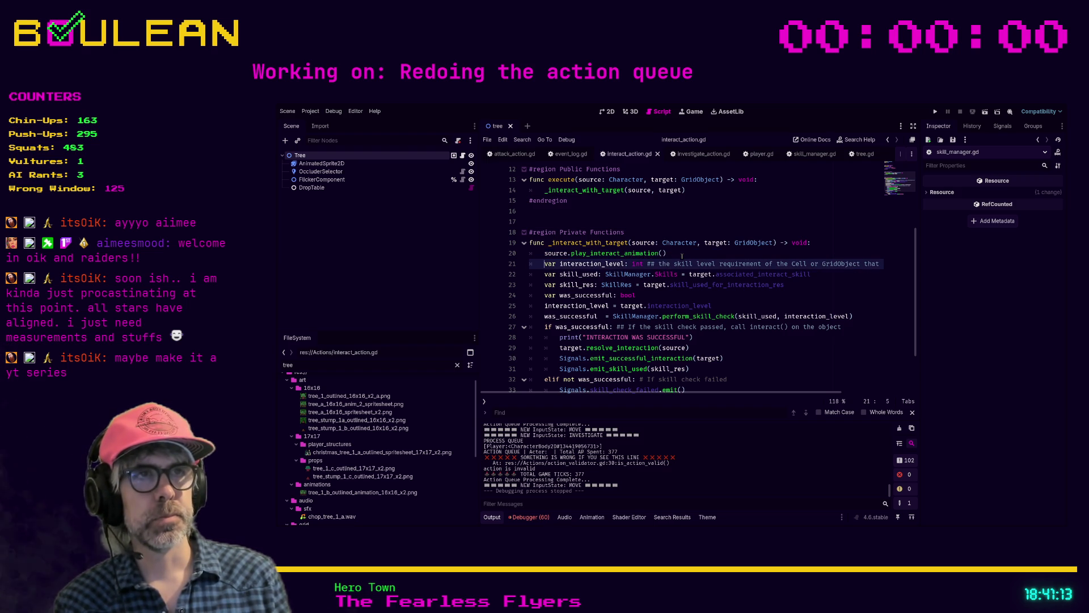
pyautogui.press('Down')
pyautogui.press('Down')
pyautogui.press('Down')
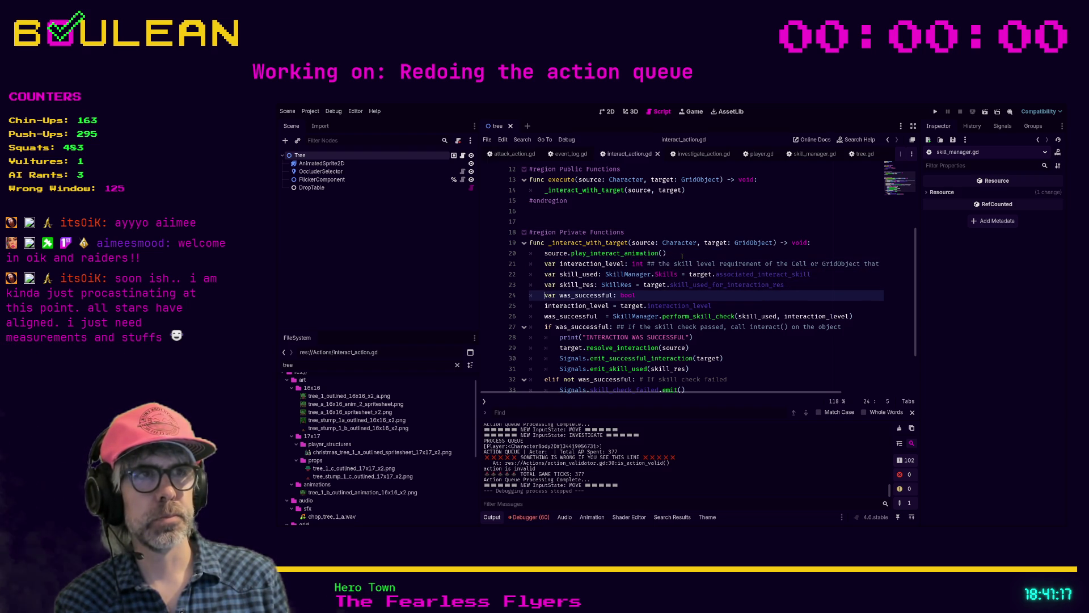
pyautogui.press('Down')
pyautogui.press('Up')
pyautogui.press('Up')
pyautogui.press('Up')
pyautogui.scroll(-2, 695, 347)
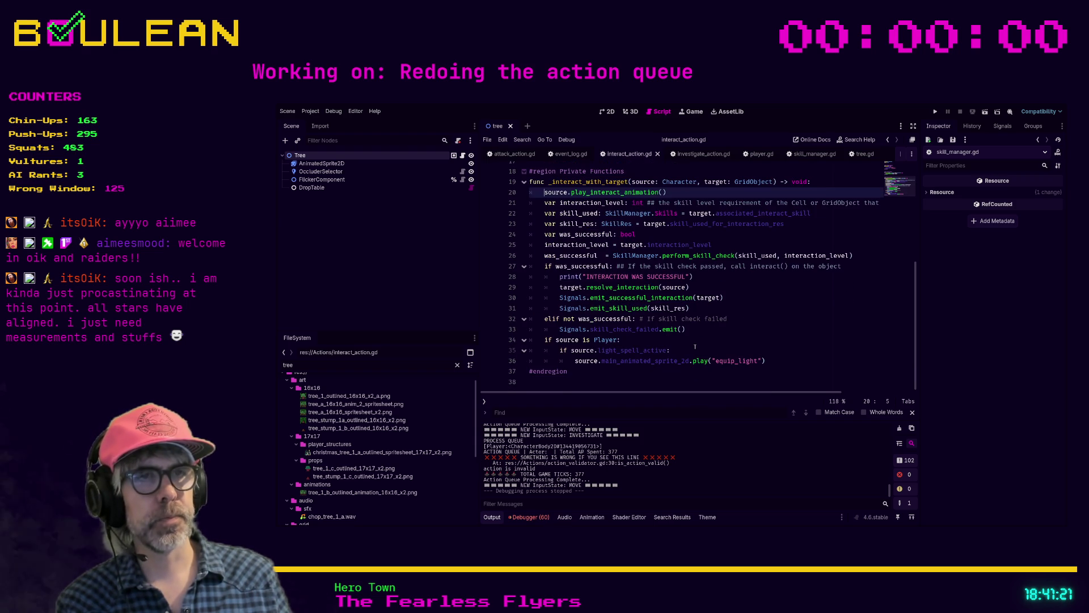
pyautogui.keyDown('shift'); pyautogui.click(774, 370); pyautogui.keyUp('shift')
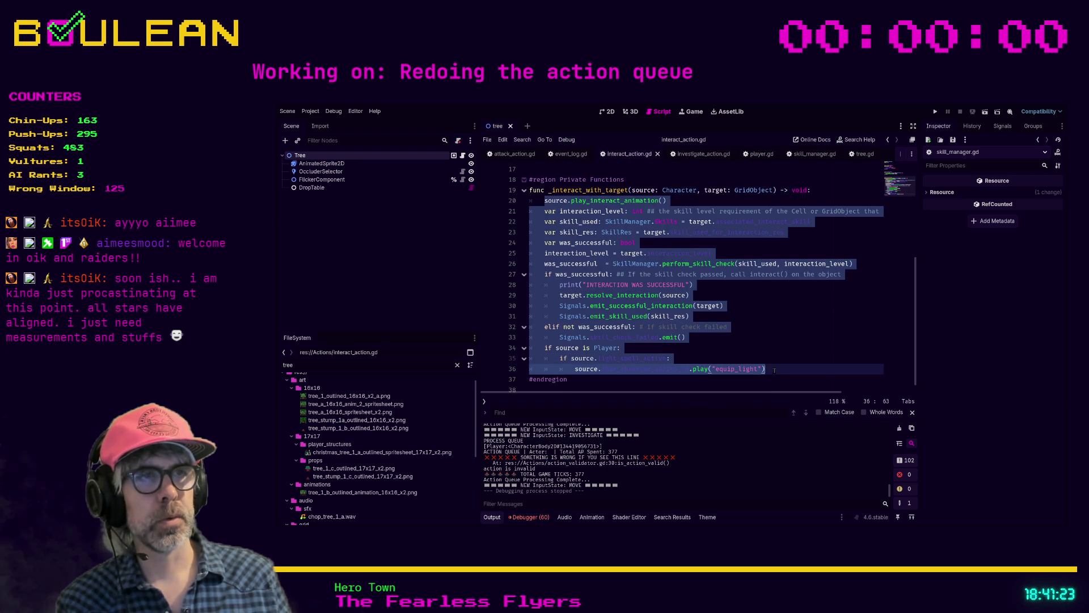
# - Replace the pass placeholder on line 15 of investigate_action.gd with the pasted body
pyautogui.click(697, 154)
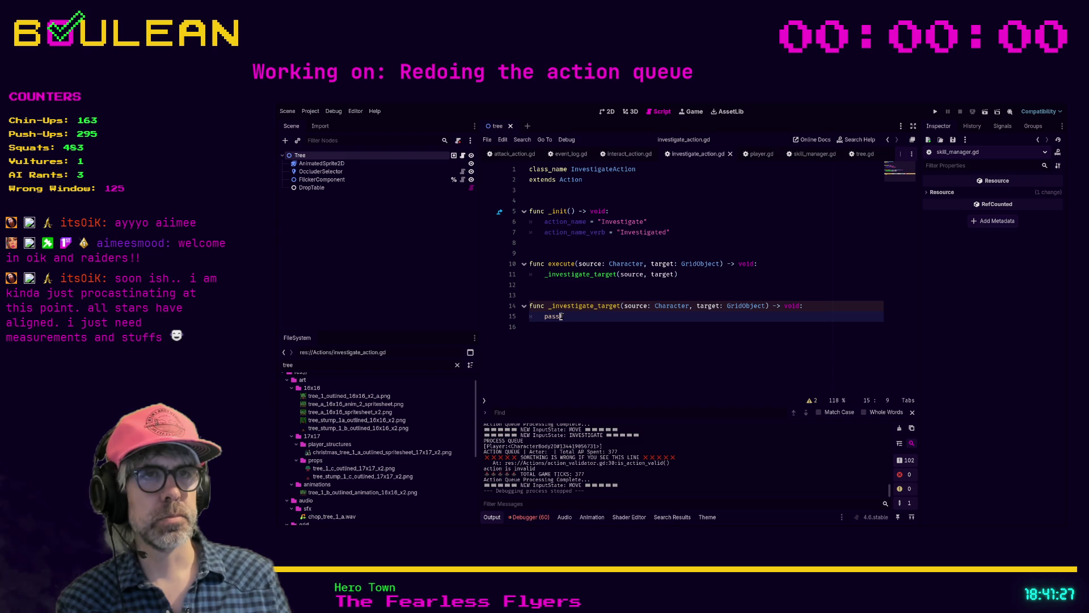
pyautogui.click(630, 154)
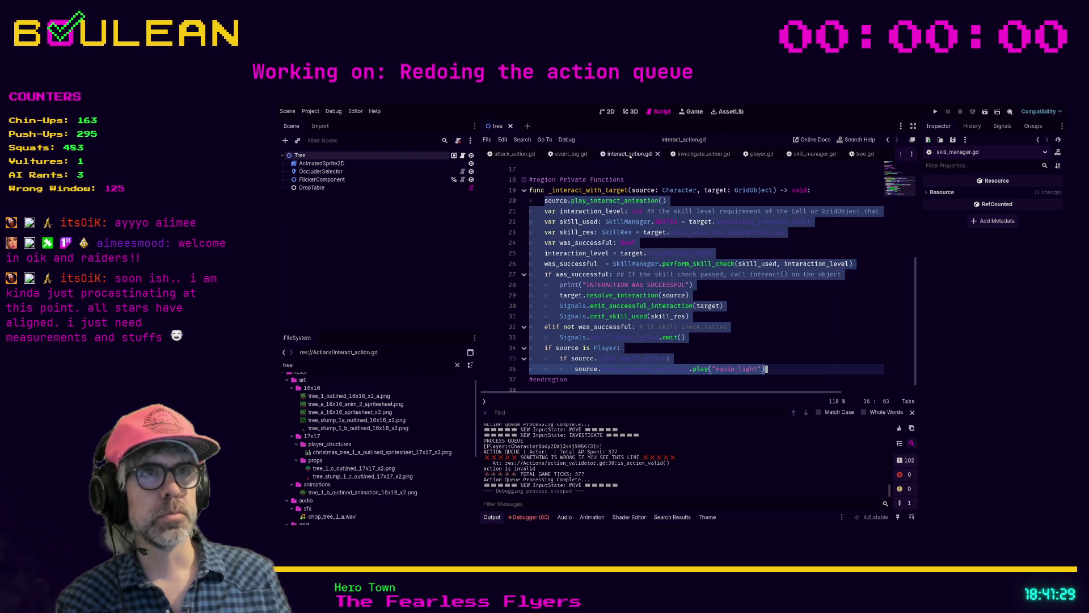
pyautogui.click(689, 153)
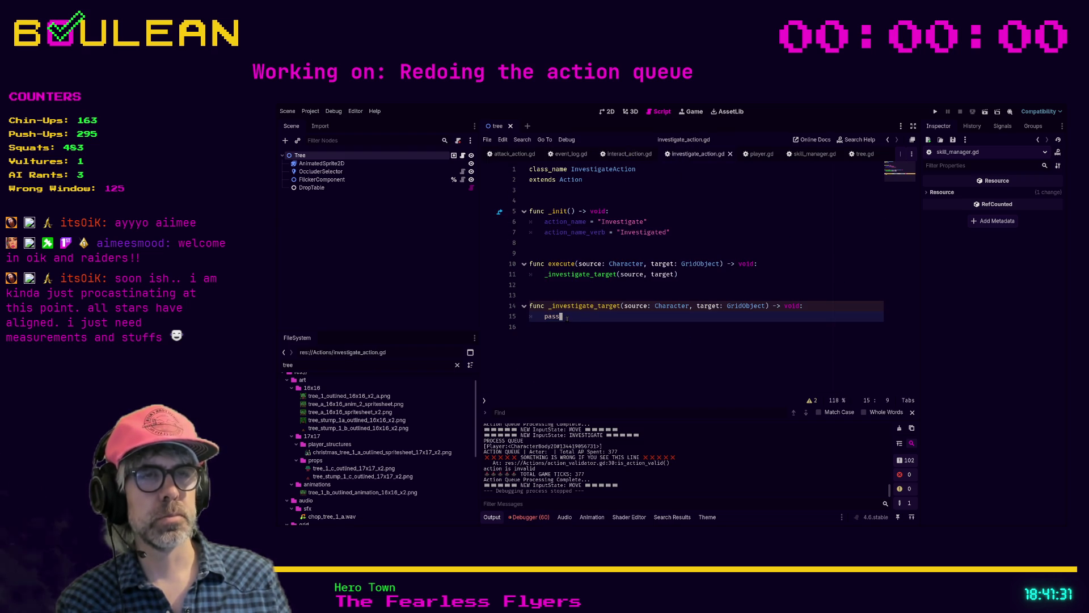
pyautogui.moveTo(566, 318); pyautogui.dragTo(526, 317)
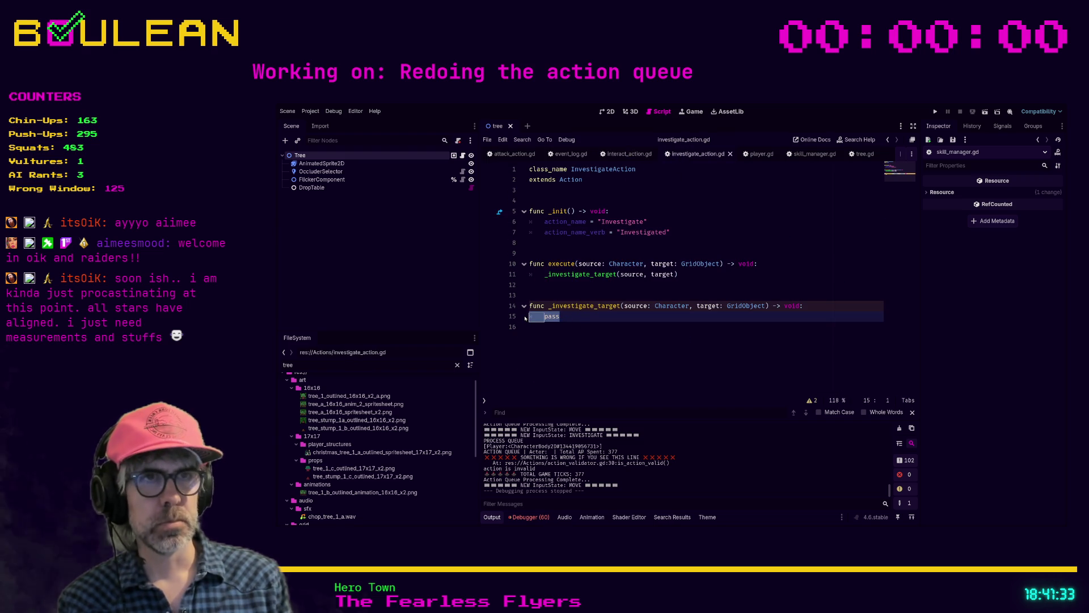
pyautogui.press('BackSpace')
pyautogui.hotkey('ctrl', 'v')
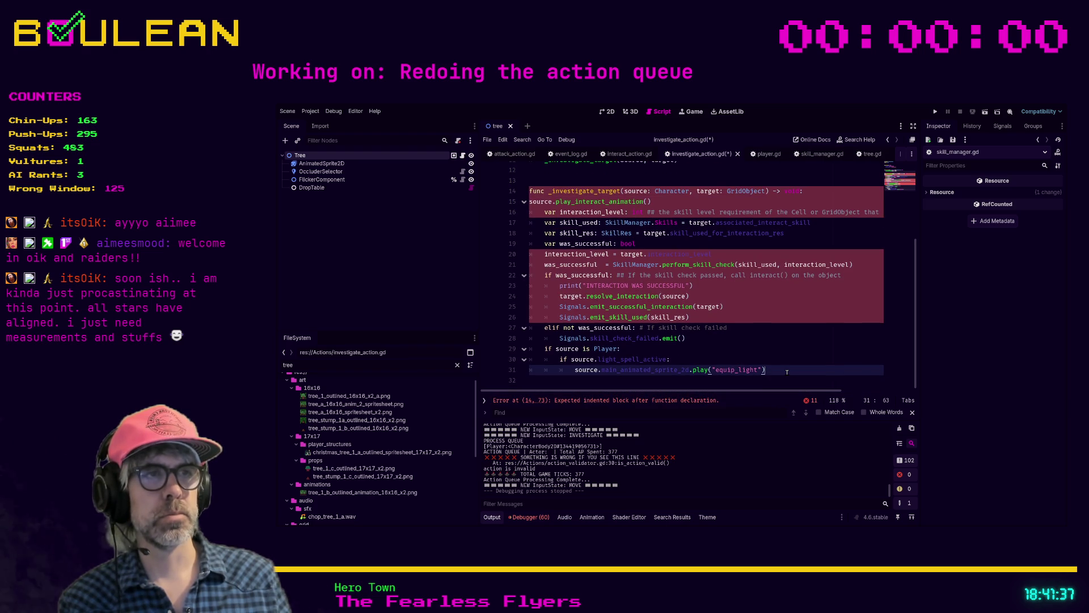
# - Indent the pasted block one level under _investigate_target
pyautogui.keyDown('shift'); pyautogui.click(553, 263); pyautogui.keyUp('shift')
pyautogui.hotkey('shift', 'Up')
pyautogui.hotkey('shift', 'Up')
pyautogui.hotkey('shift', 'Up')
pyautogui.press('Tab')
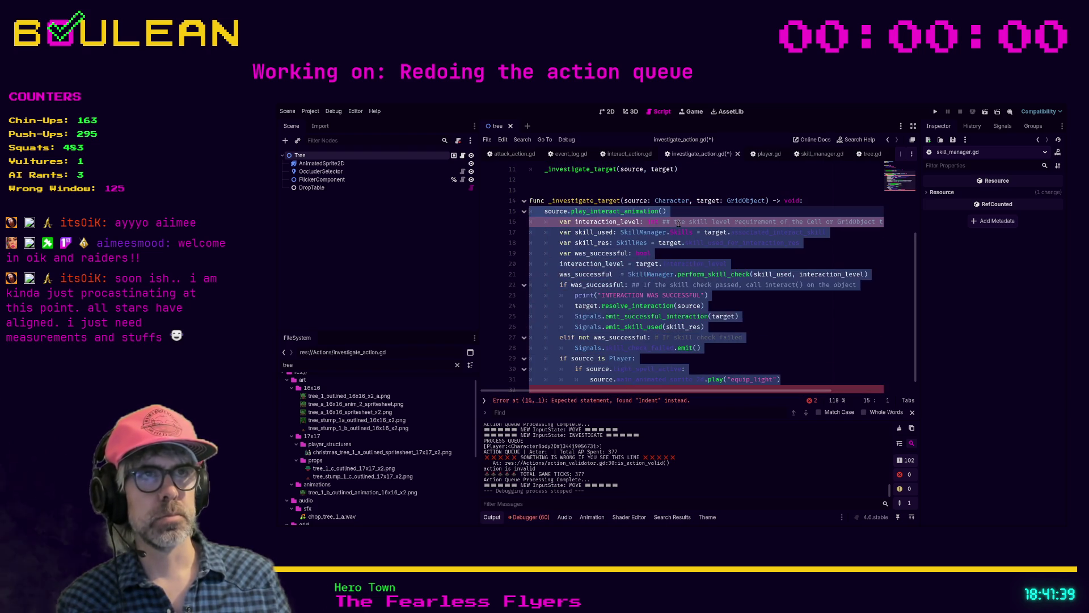
pyautogui.click(684, 215)
pyautogui.scroll(2, 699, 251)
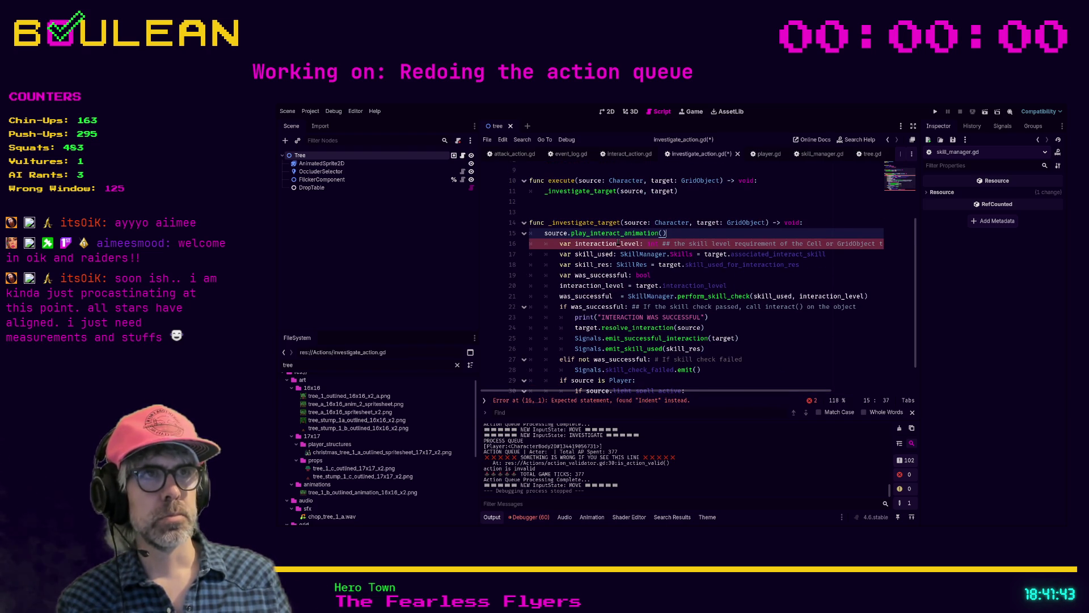
pyautogui.scroll(1, 618, 243)
# - Undo the broken interaction_level rename and re-indent line 15 into the function
pyautogui.keyDown('shift'); pyautogui.click(619, 243); pyautogui.keyUp('shift')
pyautogui.click(617, 253)
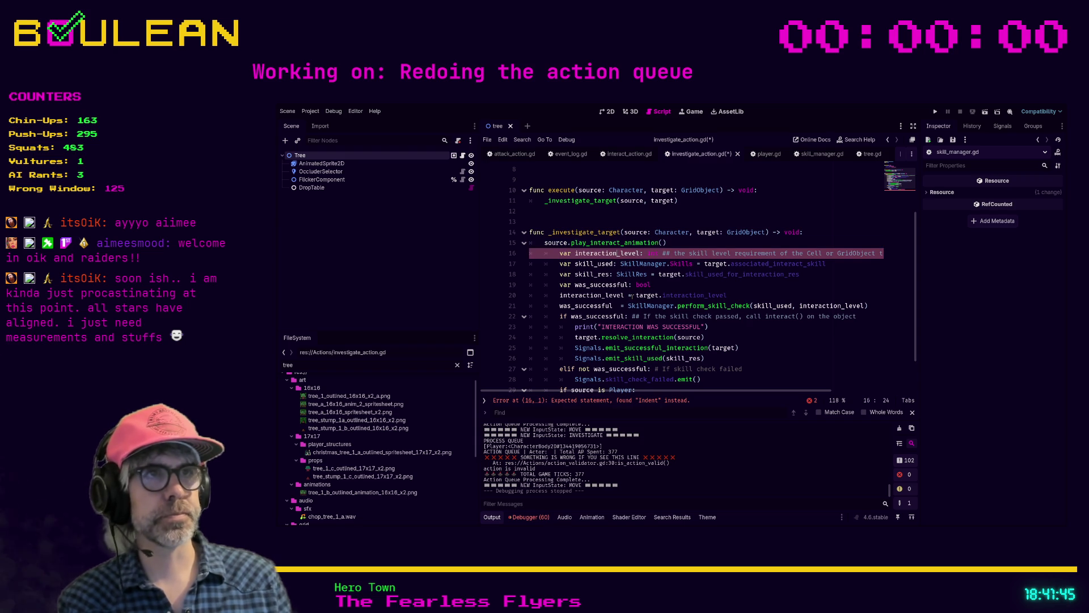
pyautogui.press('BackSpace')
pyautogui.press('BackSpace')
pyautogui.press('BackSpace')
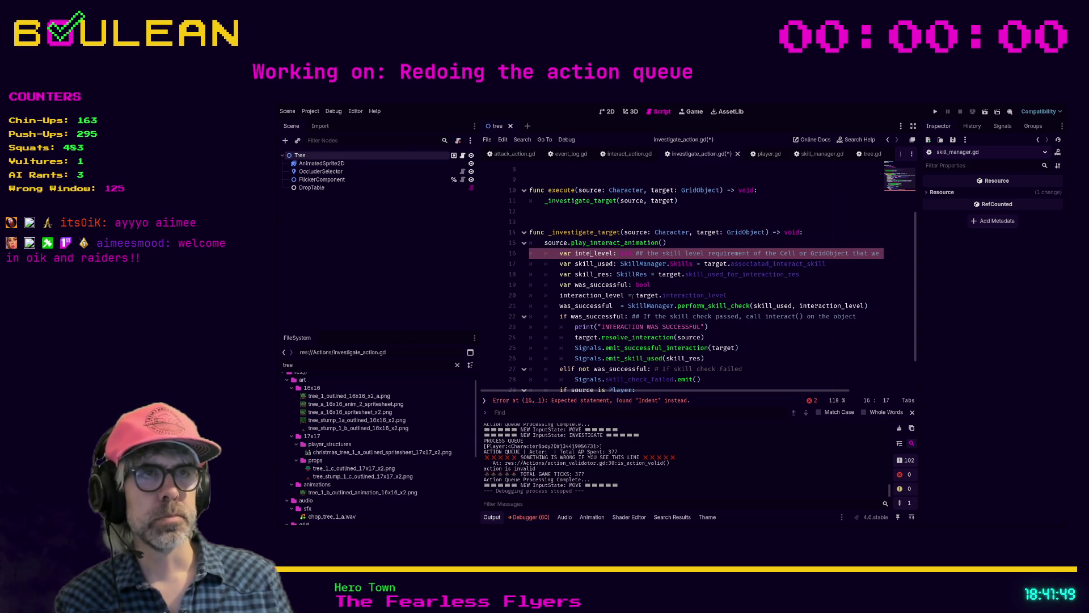
pyautogui.hotkey('ctrl', 'z')
pyautogui.hotkey('ctrl', 'z')
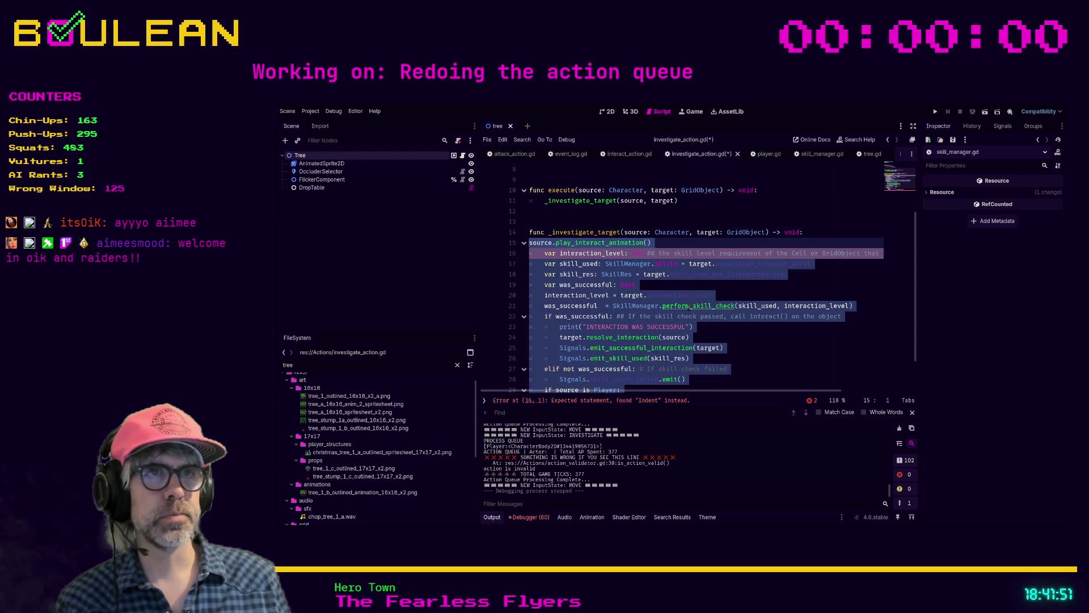
pyautogui.click(543, 255)
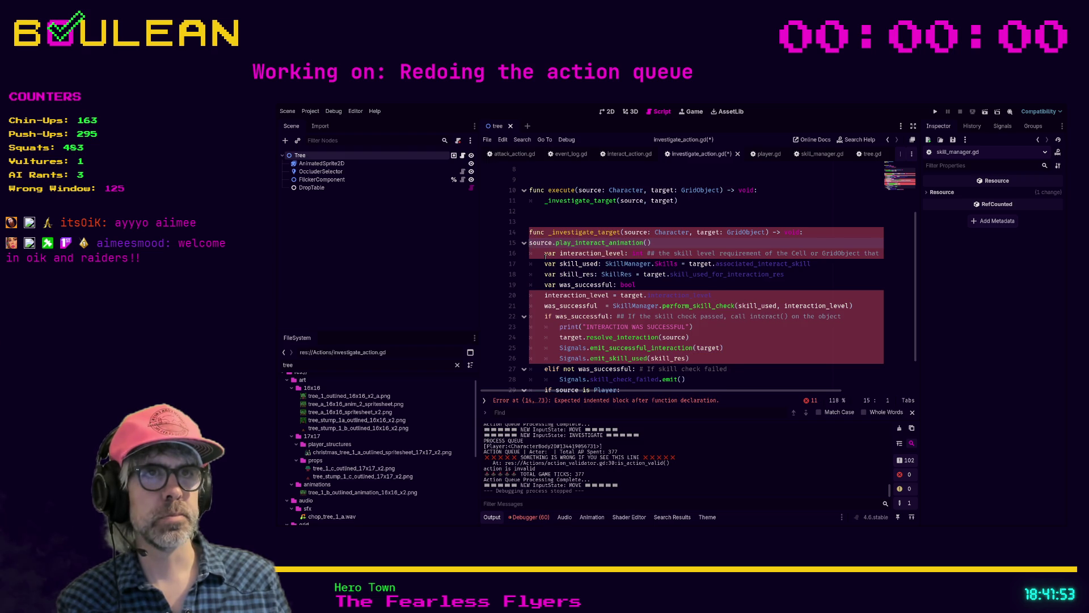
pyautogui.press('Tab')
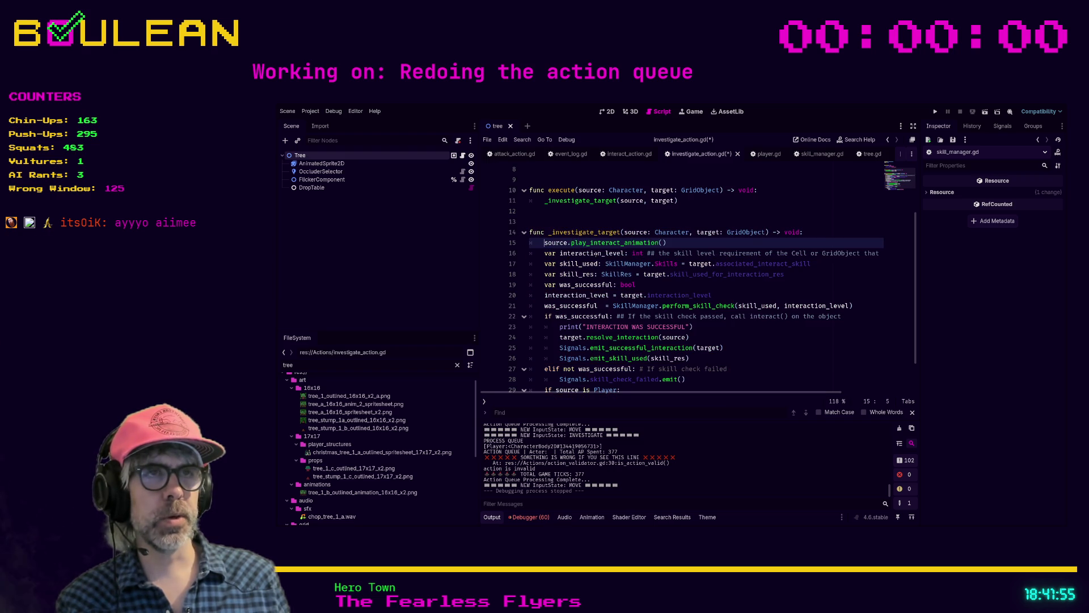
# - Rename all three interaction_level occurrences on lines 16, 20 and 21 to investigation_level
pyautogui.doubleClick(597, 253)
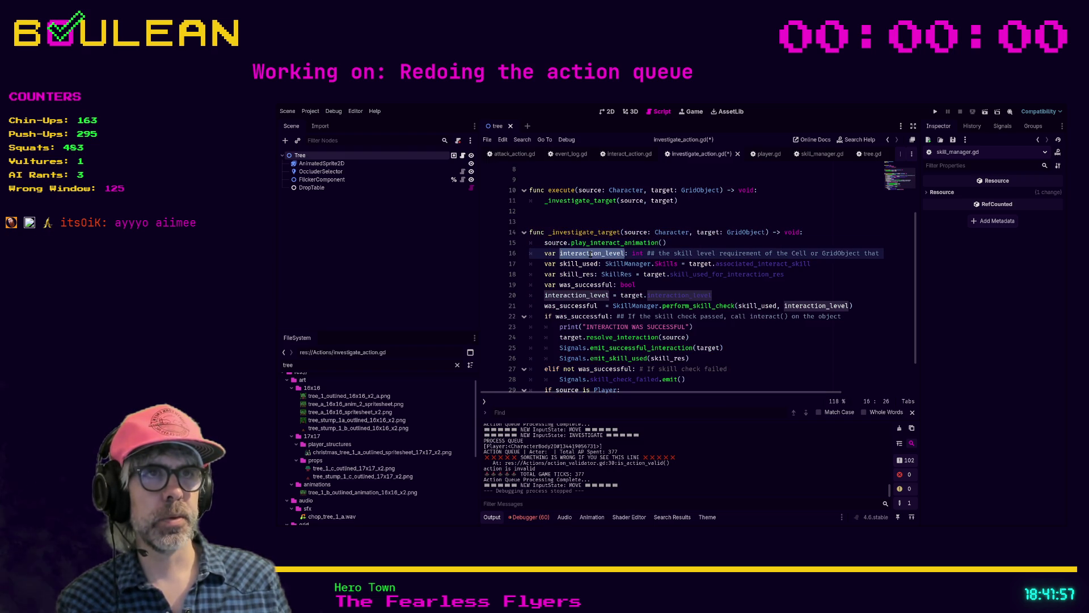
pyautogui.hotkey('ctrl', 'd')
pyautogui.hotkey('ctrl', 'd')
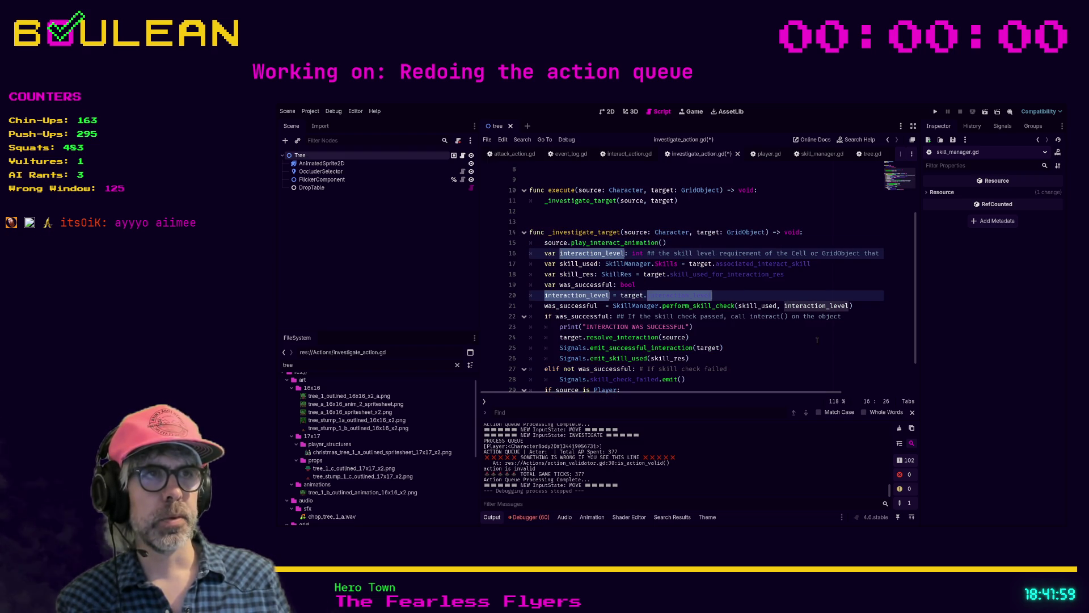
pyautogui.hotkey('ctrl', 'd')
pyautogui.scroll(-1, 807, 363)
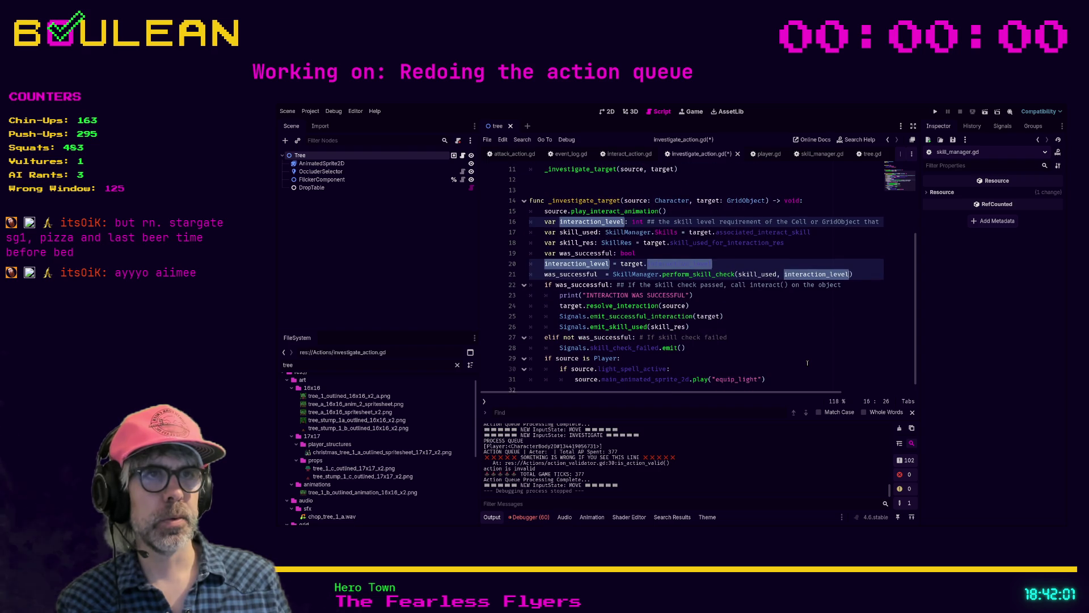
pyautogui.write('i')
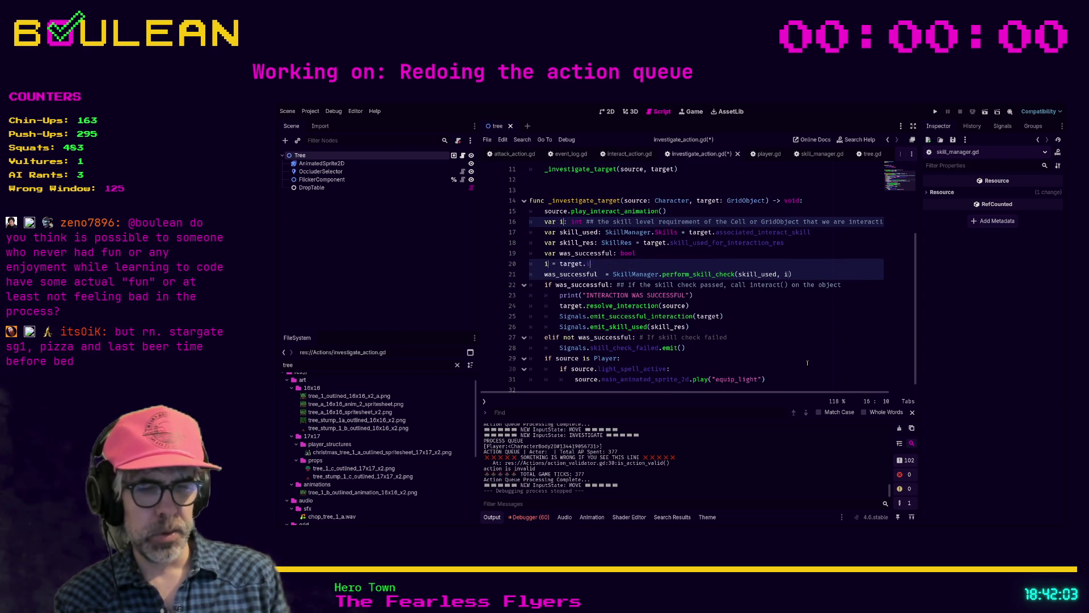
pyautogui.write('nvestigation_level')
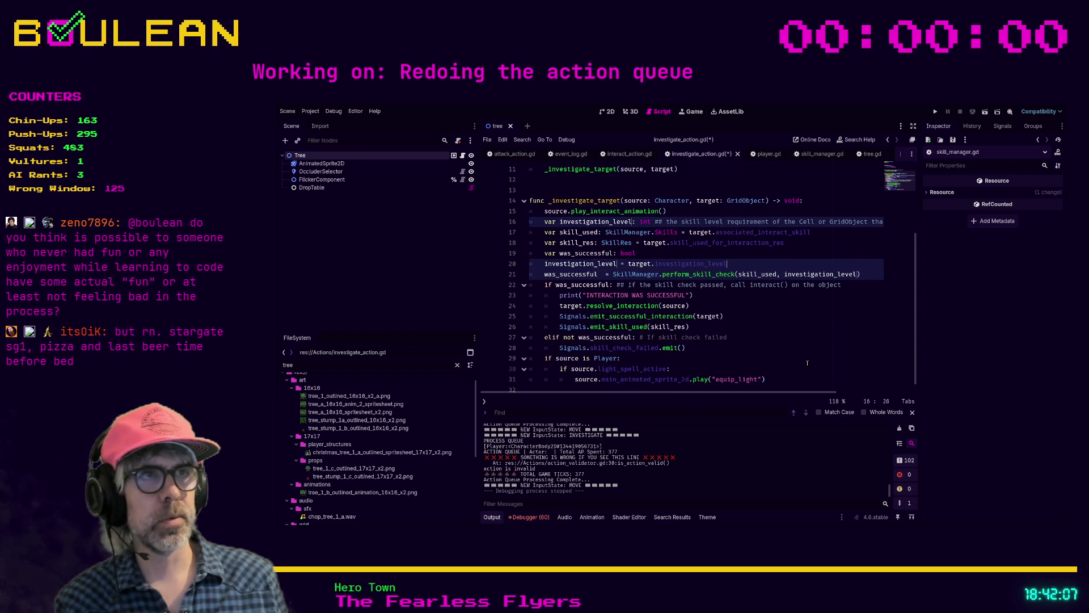
pyautogui.click(803, 266)
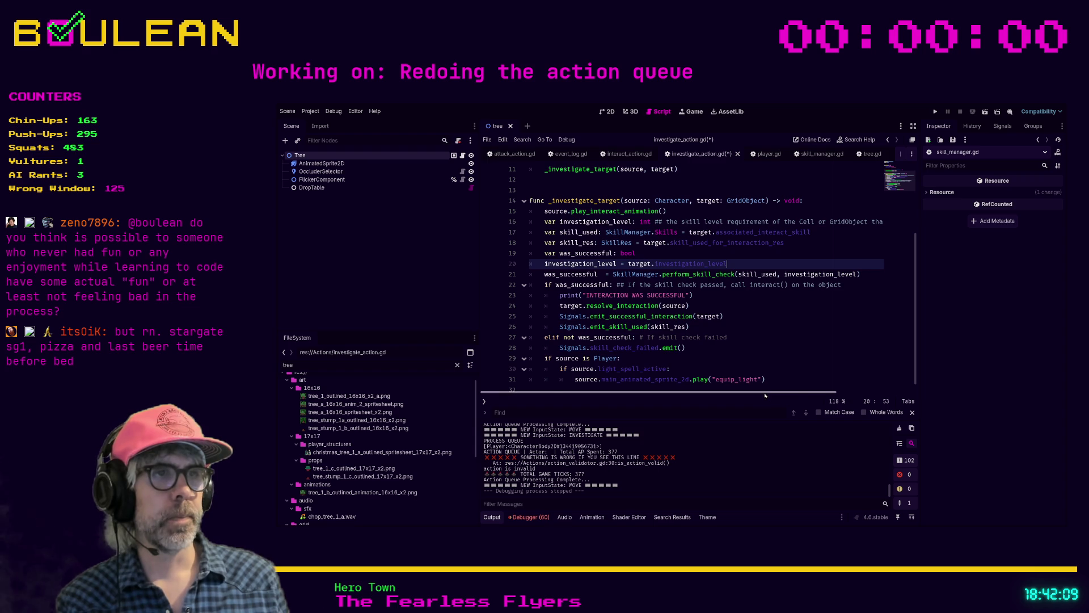
pyautogui.moveTo(775, 392); pyautogui.dragTo(852, 392)
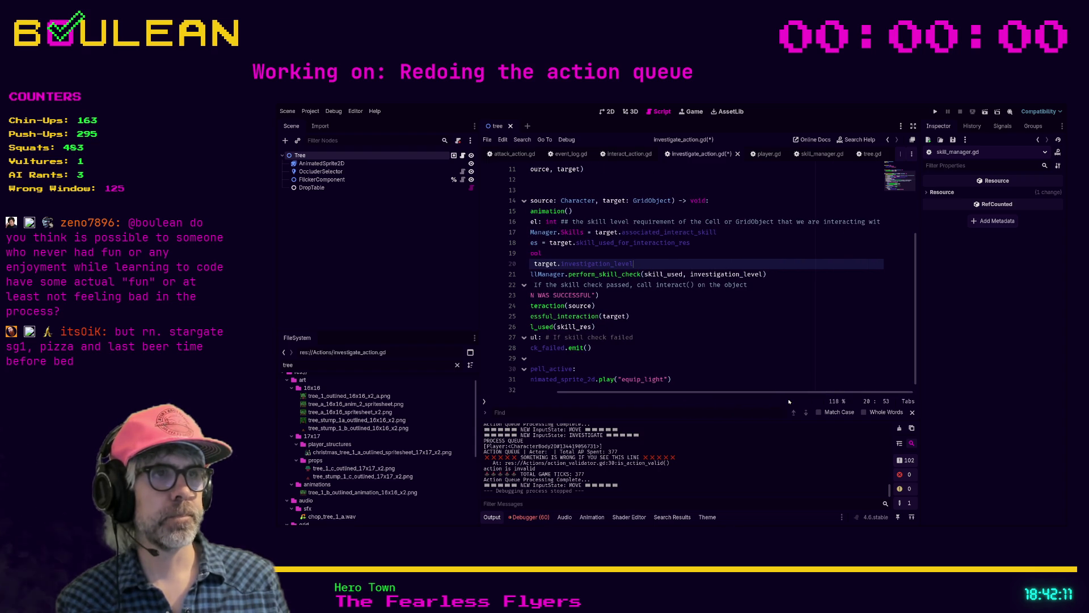
# - Replace 'interacting' with 'investigating' in the line 16 comment
pyautogui.doubleClick(830, 221)
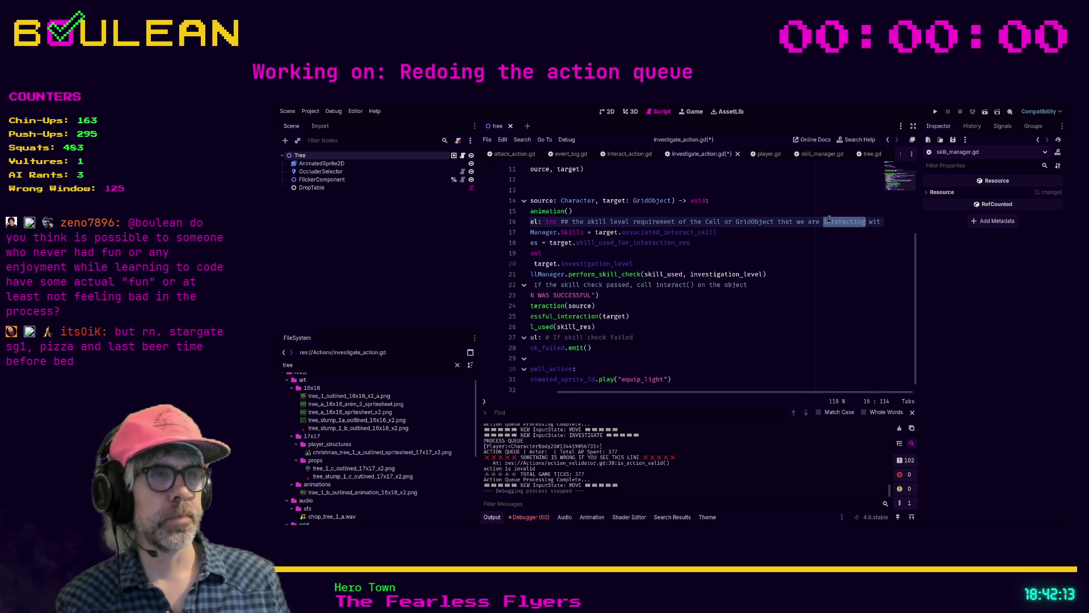
pyautogui.write('investigating')
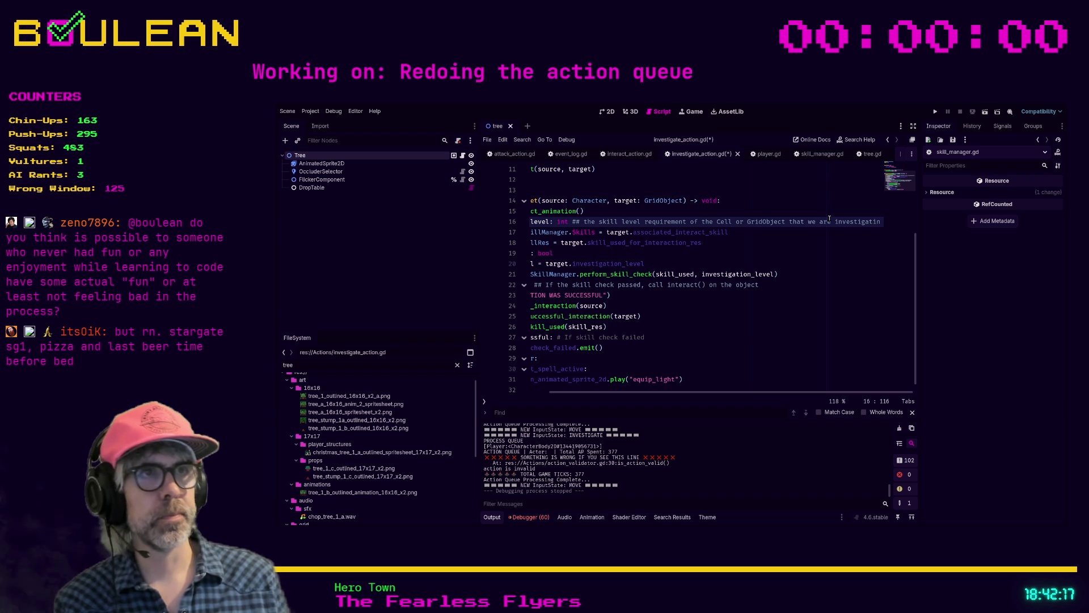
pyautogui.press('Down')
pyautogui.press('Home')
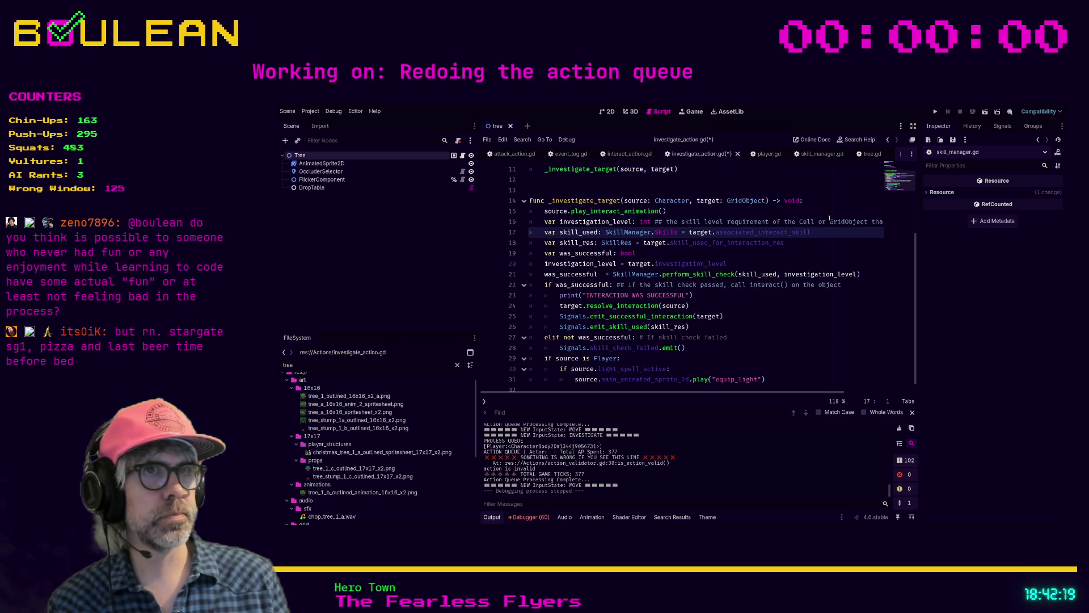
# - Put the caret right after 'investigatin' at the end of the line 16 comment
pyautogui.press('Up')
pyautogui.scroll(1, 829, 218)
pyautogui.scroll(-1, 830, 219)
pyautogui.press('End')
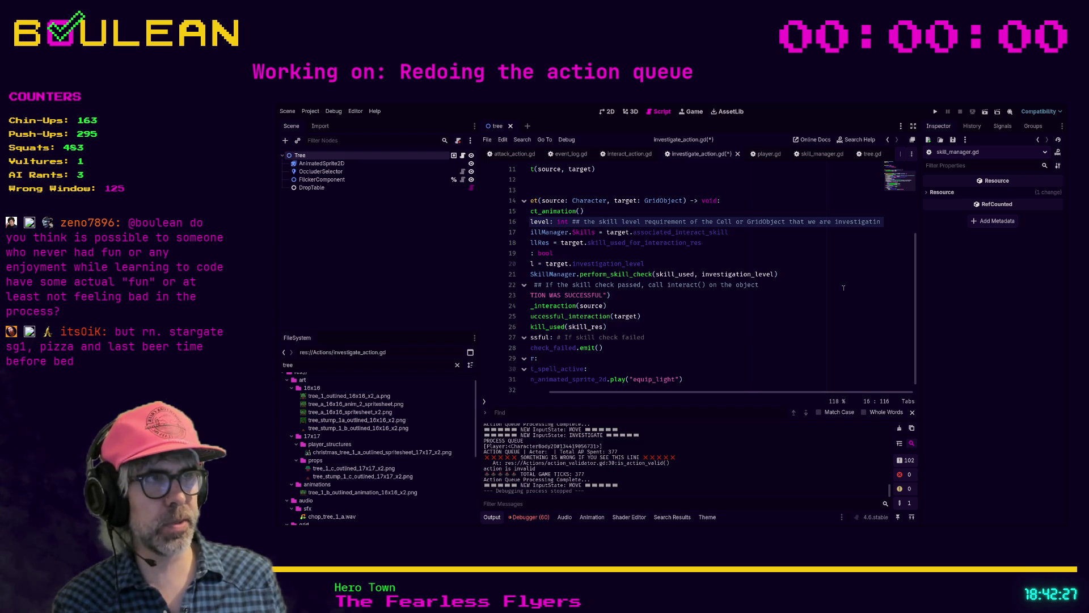
pyautogui.click(872, 229)
pyautogui.click(877, 222)
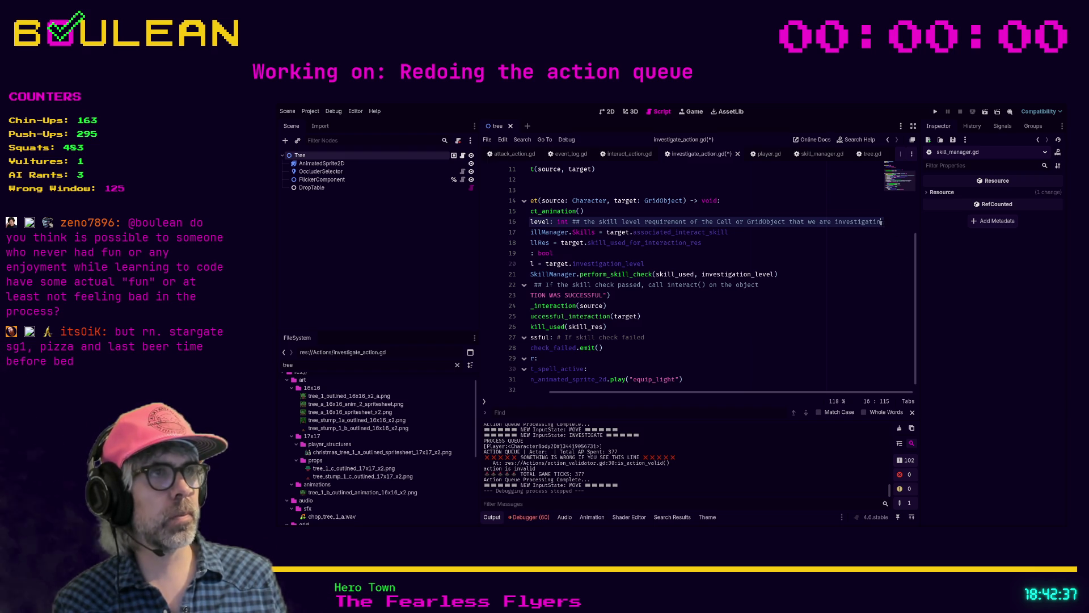
pyautogui.press('Left')
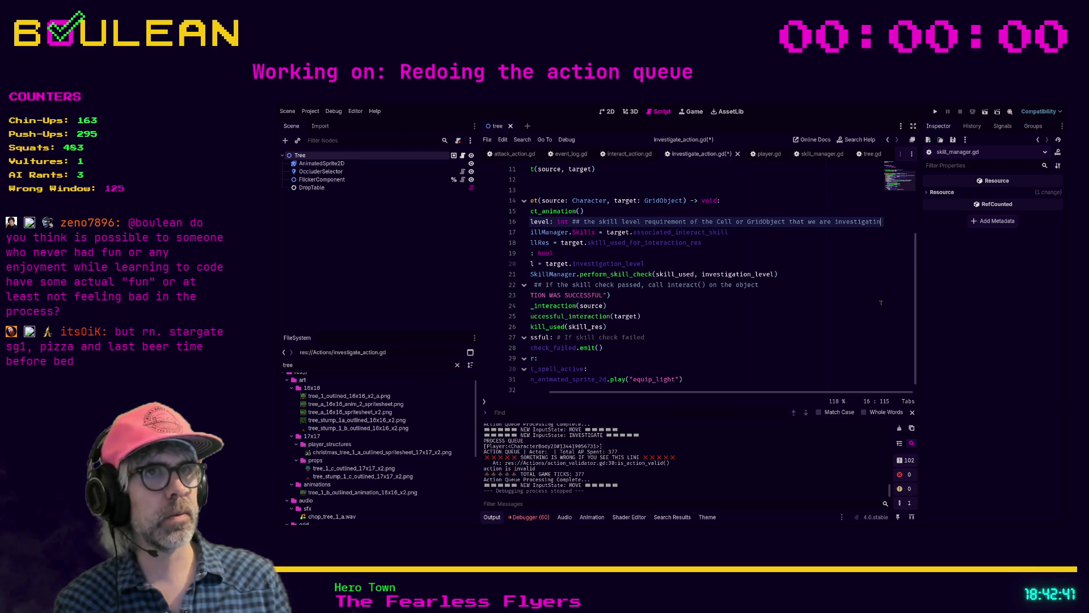
pyautogui.press('BackSpace')
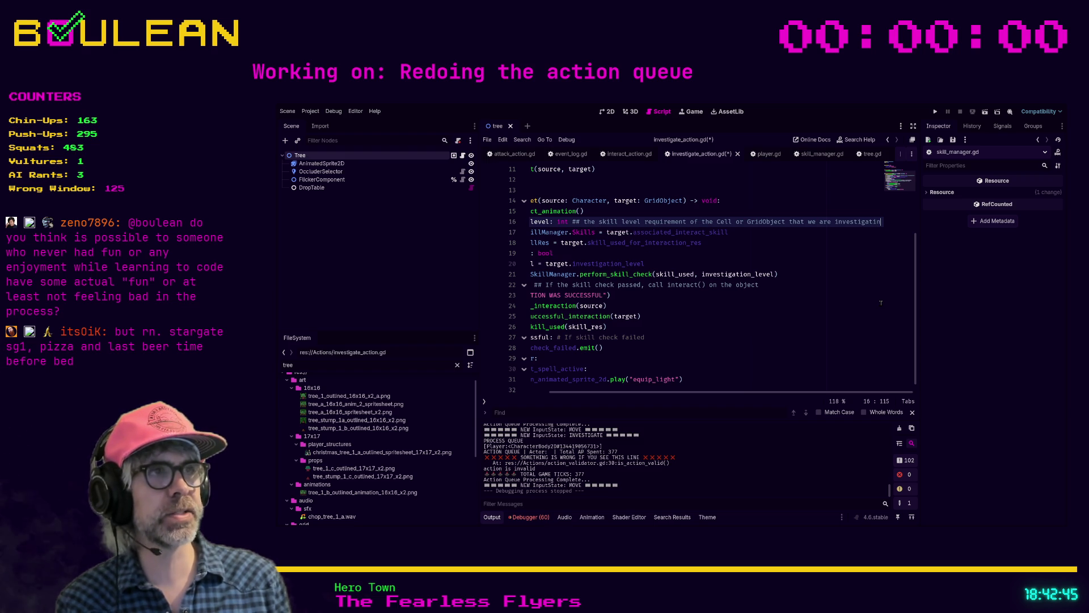
pyautogui.hscroll(-1, 881, 303)
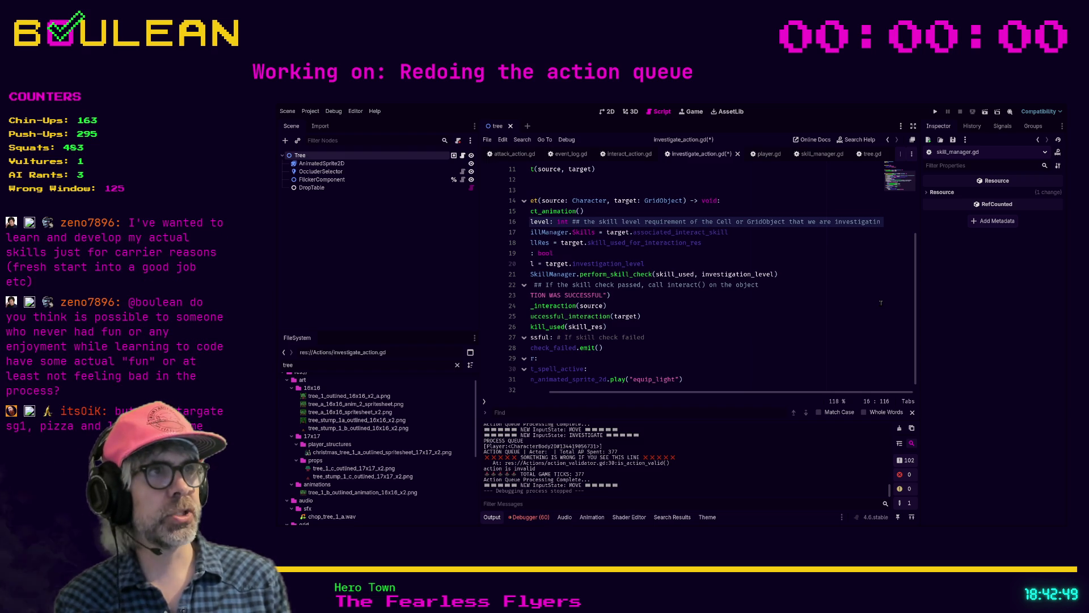
pyautogui.press('Down')
pyautogui.press('Up')
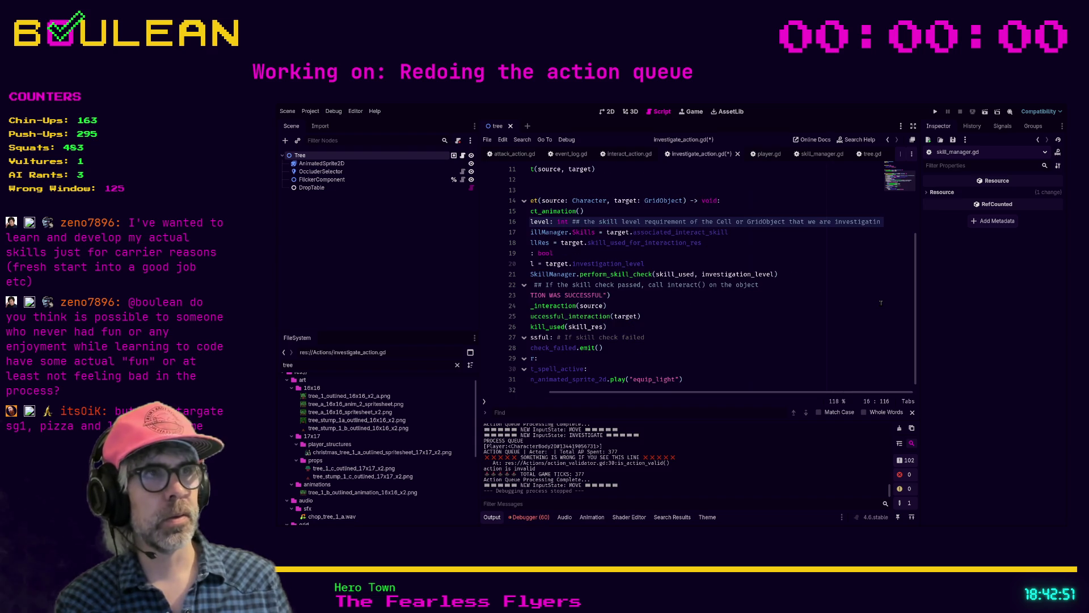
# - Add the missing 'g' so the comment ends 'that we are investigating', toggling distraction-free mode
pyautogui.hotkey('ctrl', 'shift', 'F11')
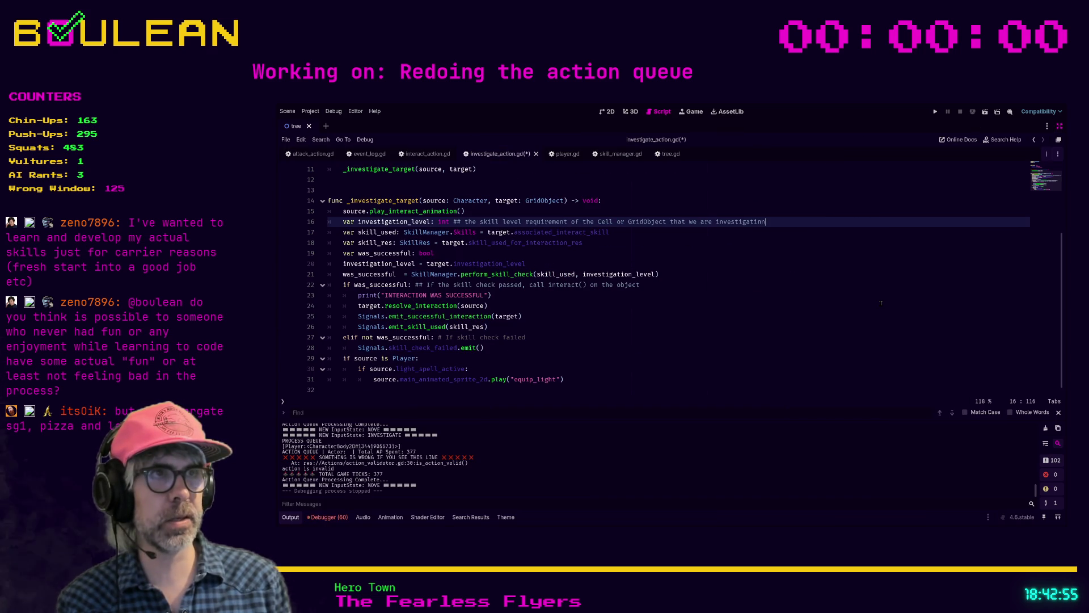
pyautogui.write('g')
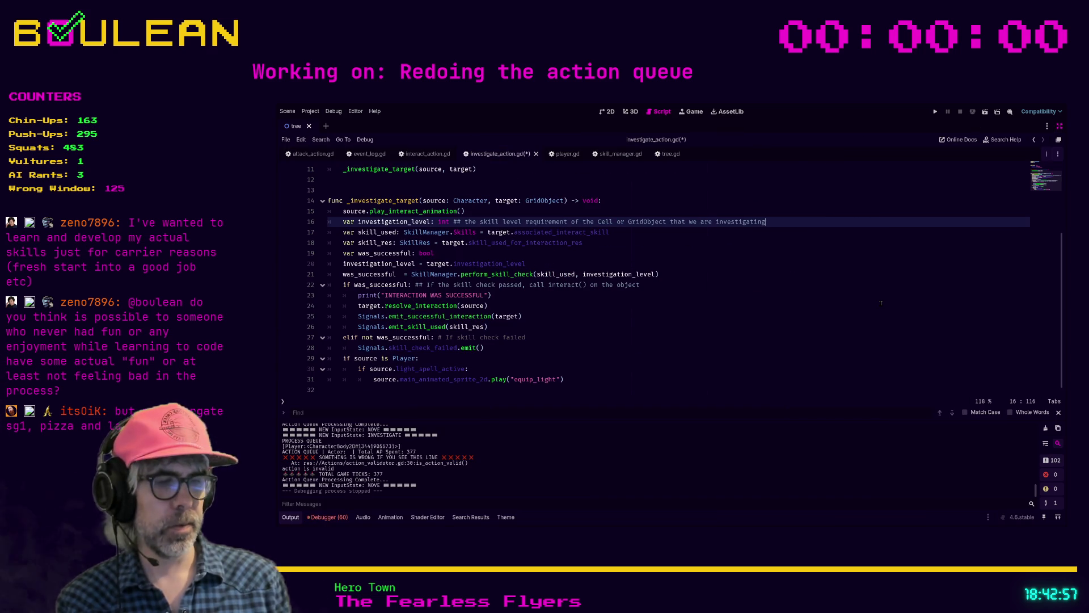
pyautogui.hotkey('ctrl', 'shift', 'F11')
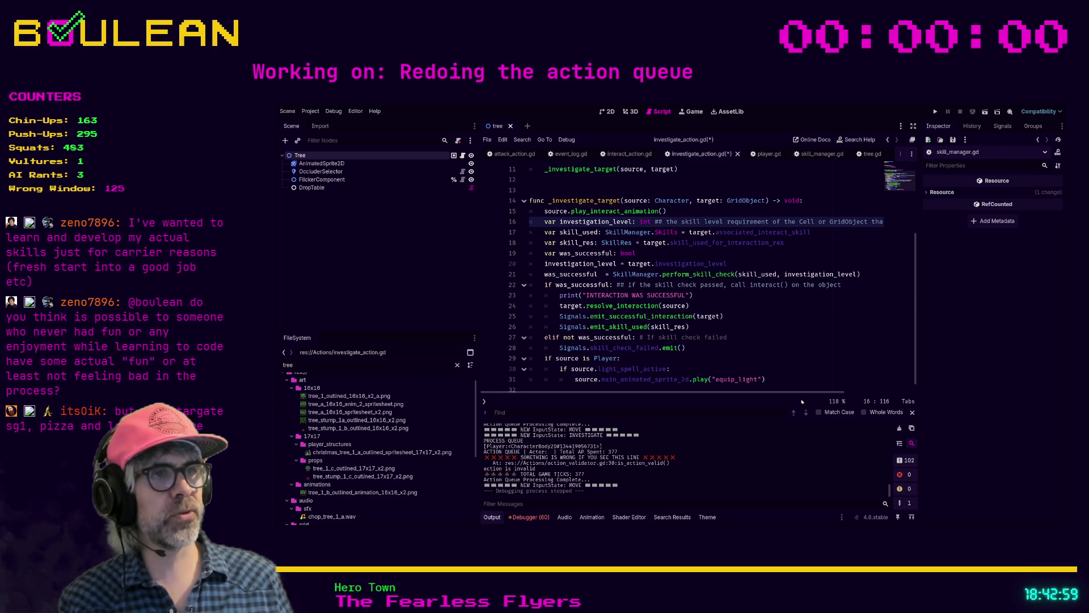
pyautogui.moveTo(803, 392)
pyautogui.mouseDown()
pyautogui.moveTo(885, 392)
pyautogui.moveTo(919, 336)
pyautogui.mouseUp()
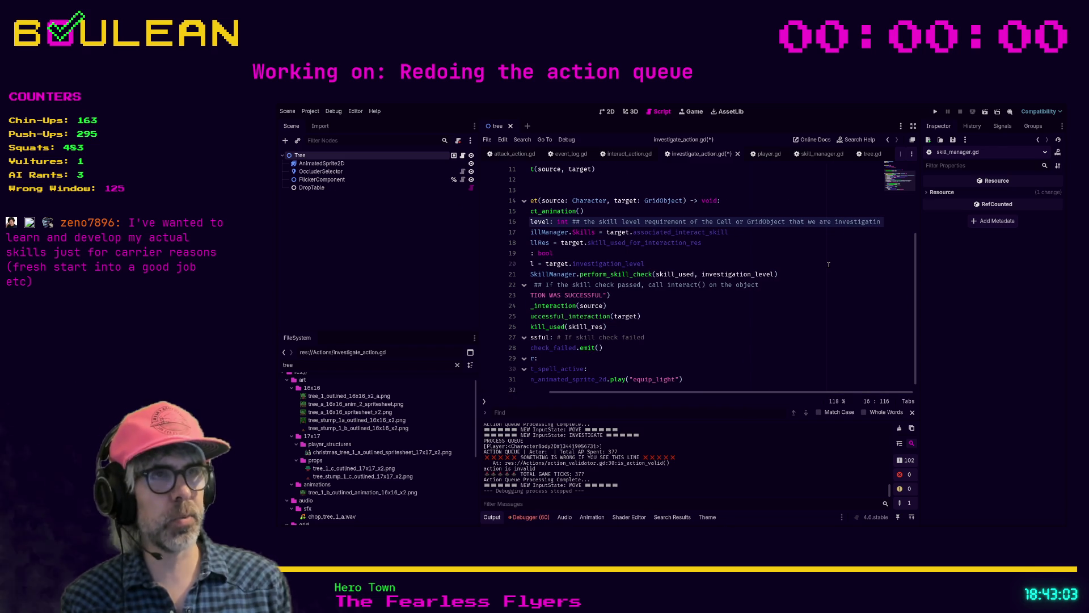
pyautogui.hotkey('ctrl', 'shift', 'F11')
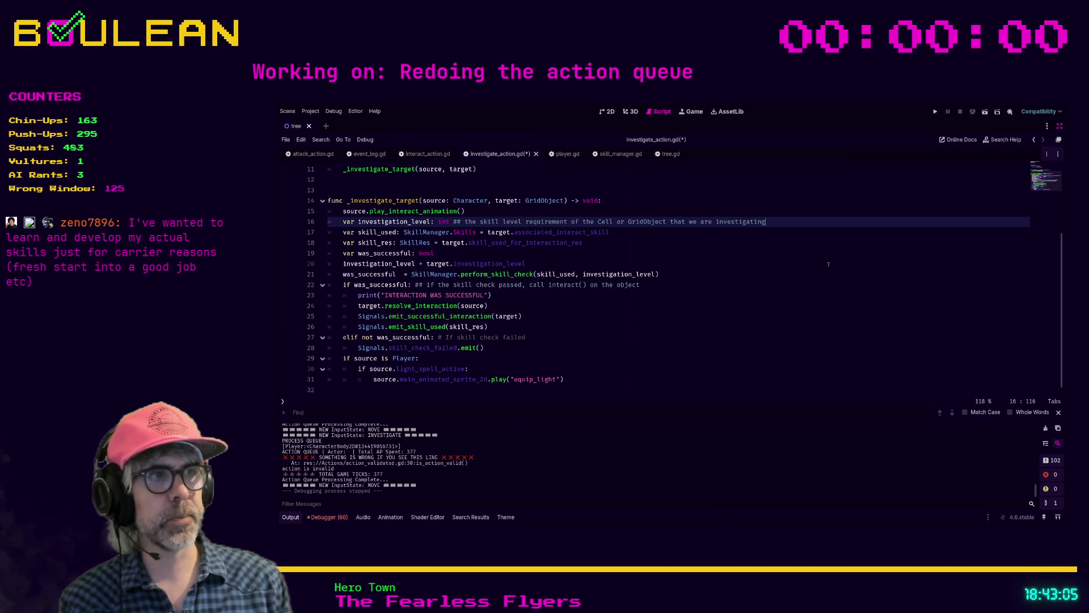
pyautogui.hotkey('ctrl', 'shift', 'F11')
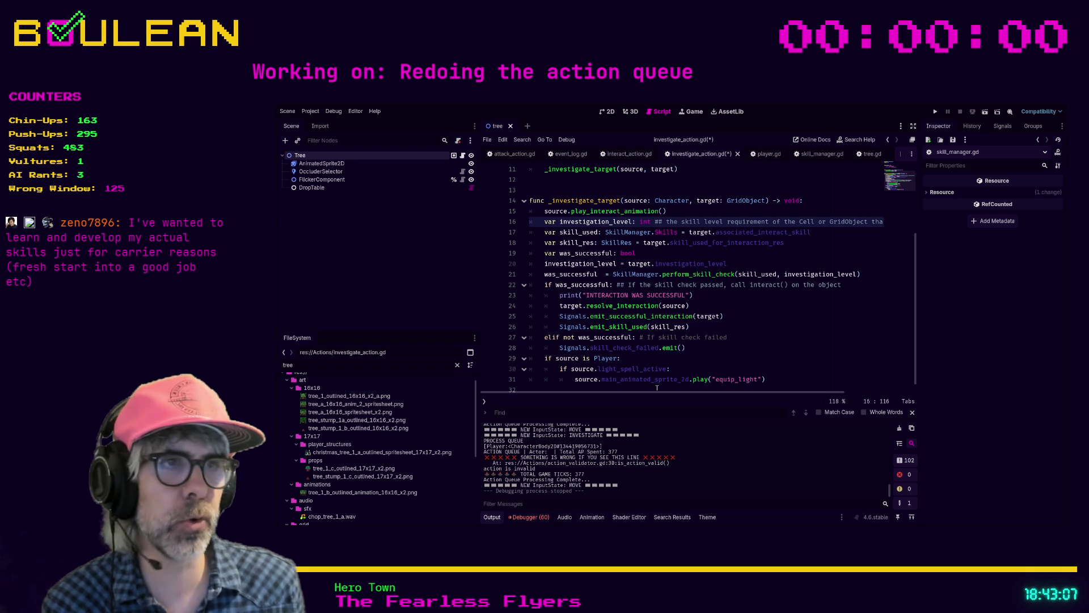
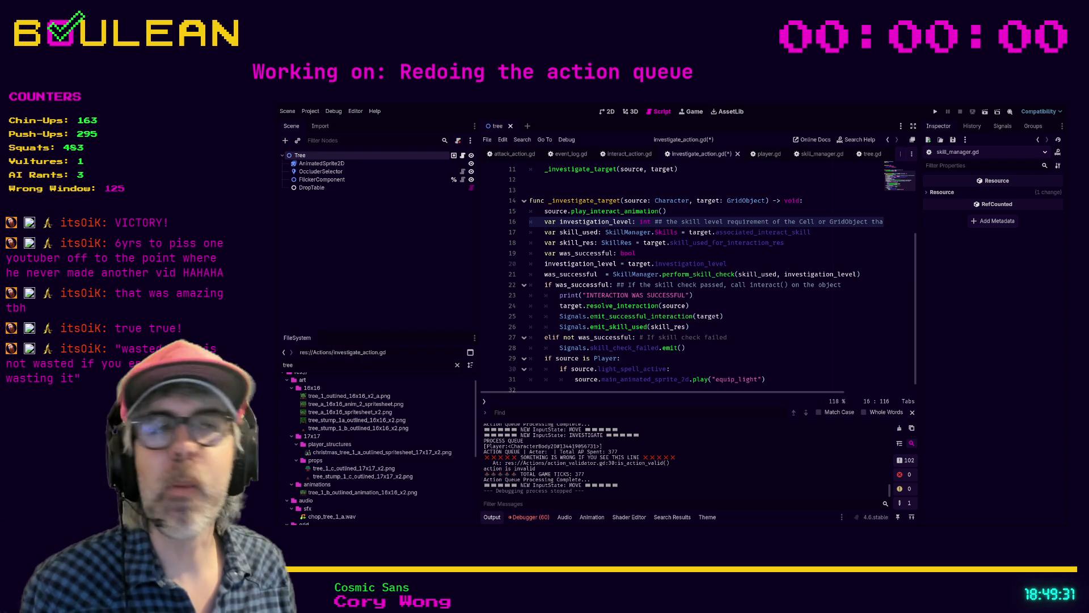
# - Review lines 16–17 and filter the FileSystem dock for 'Investig' files
pyautogui.click(754, 222)
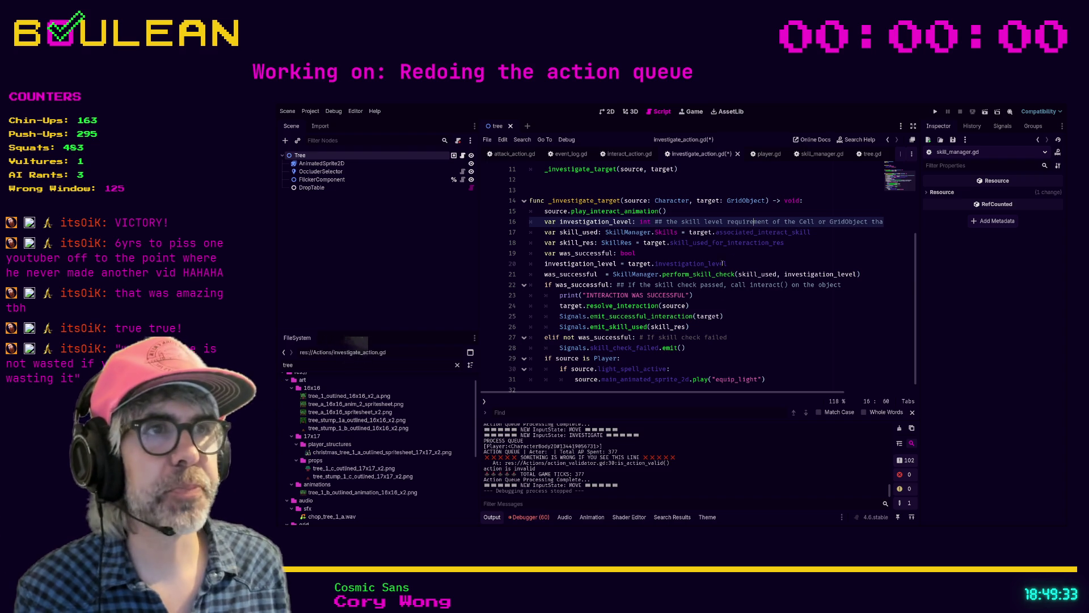
pyautogui.click(724, 299)
pyautogui.scroll(-1, 724, 299)
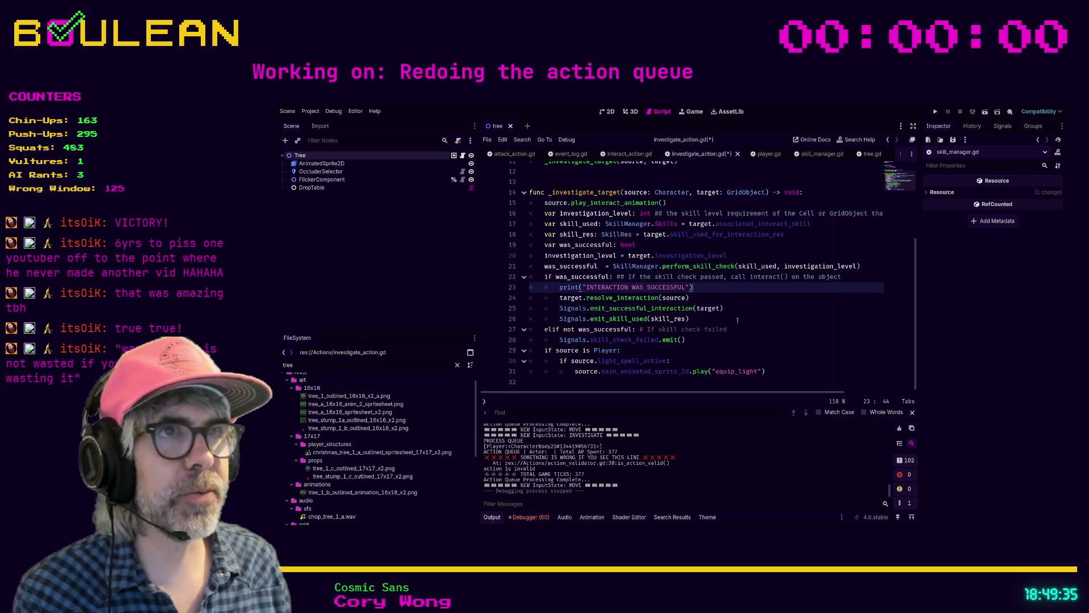
pyautogui.scroll(2, 738, 321)
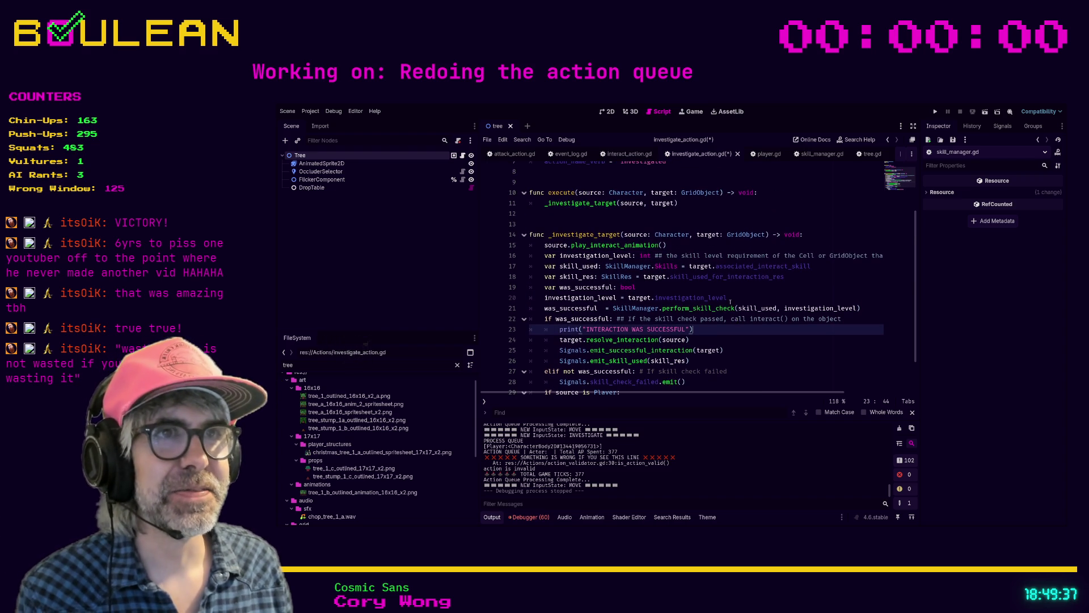
pyautogui.scroll(2, 736, 312)
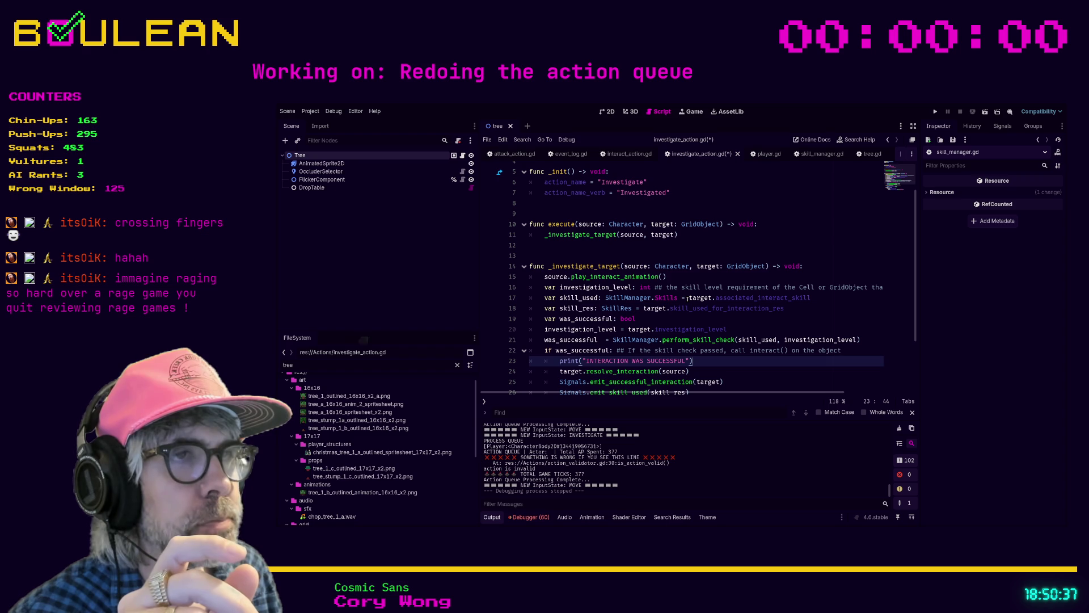
pyautogui.moveTo(688, 298); pyautogui.dragTo(812, 306)
pyautogui.click(688, 306)
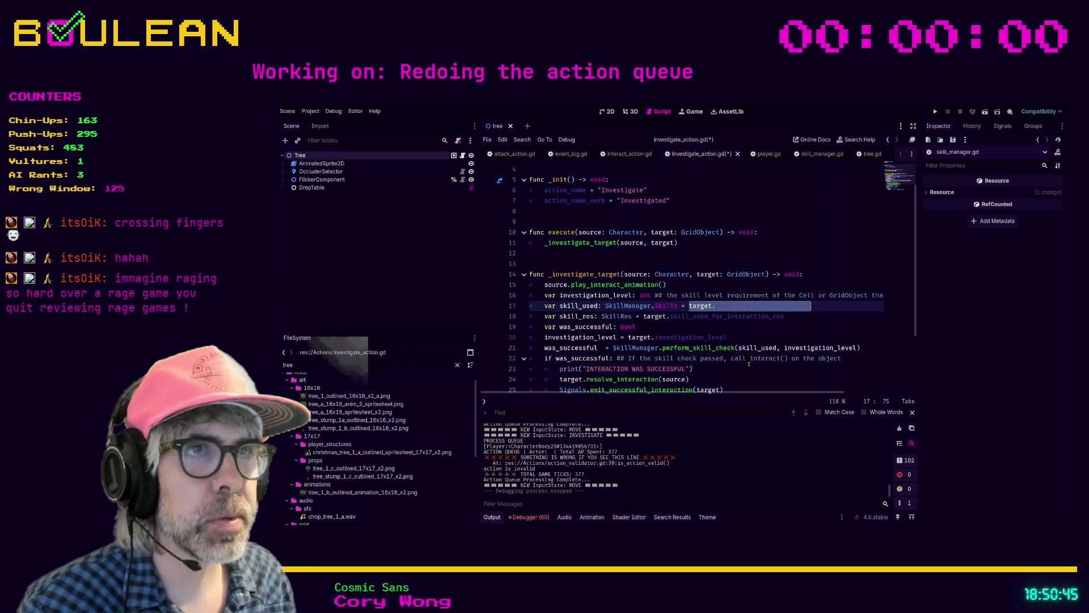
pyautogui.doubleClick(387, 366)
pyautogui.write('Investig')
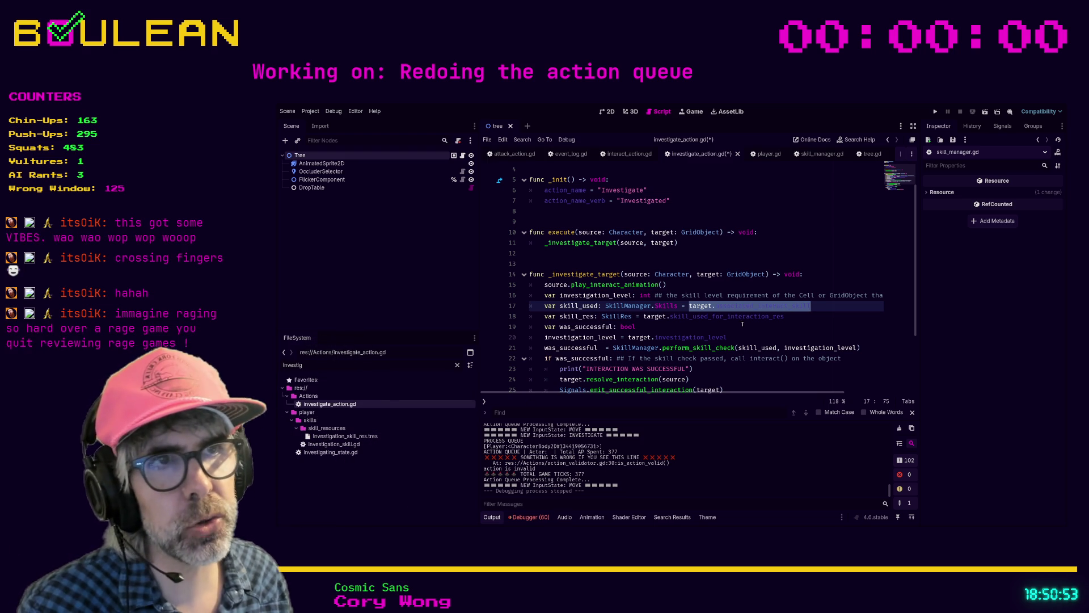
# - Replace target.associated_interact_skill on line 17 with SkillManager.Skills.INVESTIGATION
pyautogui.click(709, 306)
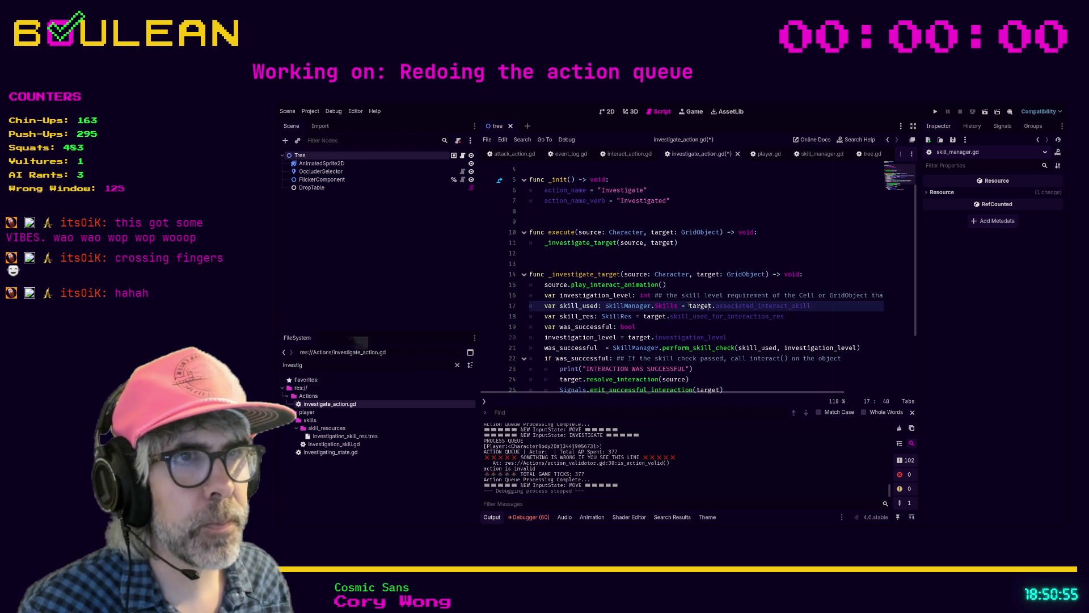
pyautogui.keyDown('shift'); pyautogui.click(817, 306); pyautogui.keyUp('shift')
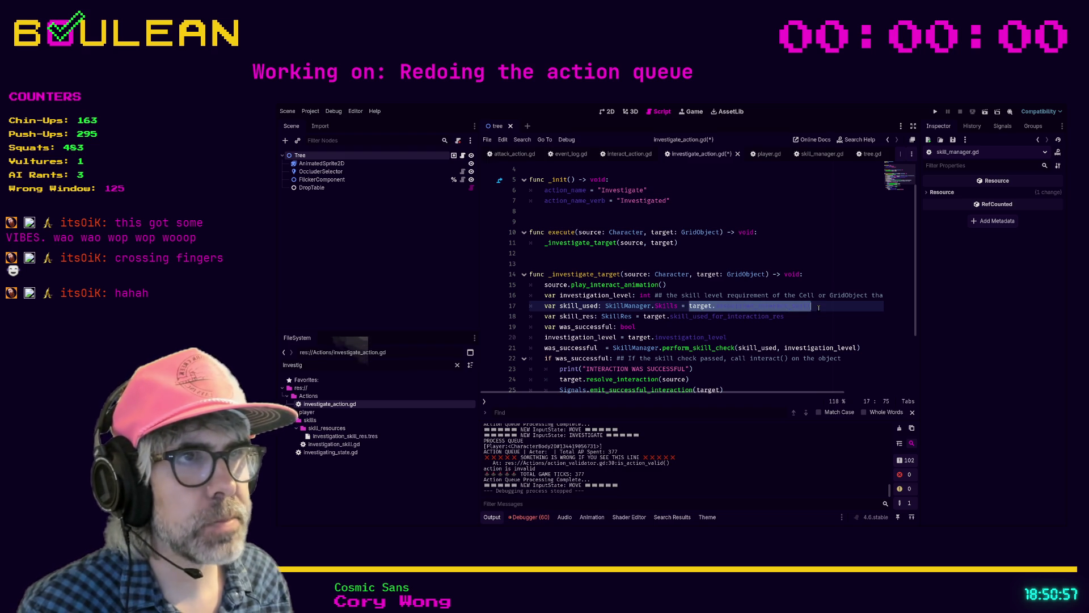
pyautogui.write('Ski')
pyautogui.write('Man')
pyautogui.write('Skills.I')
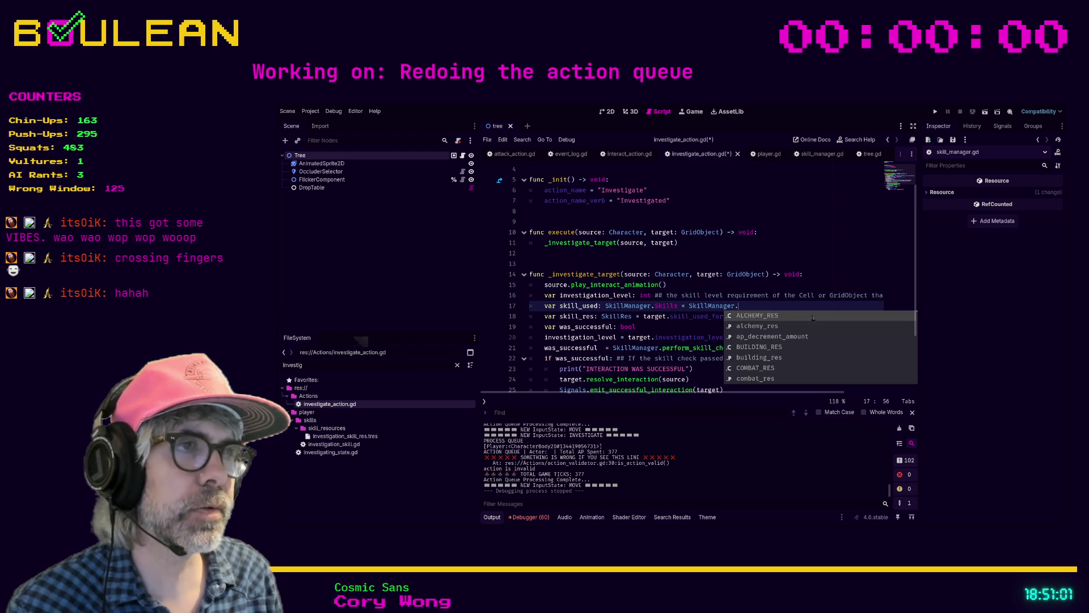
pyautogui.write('n')
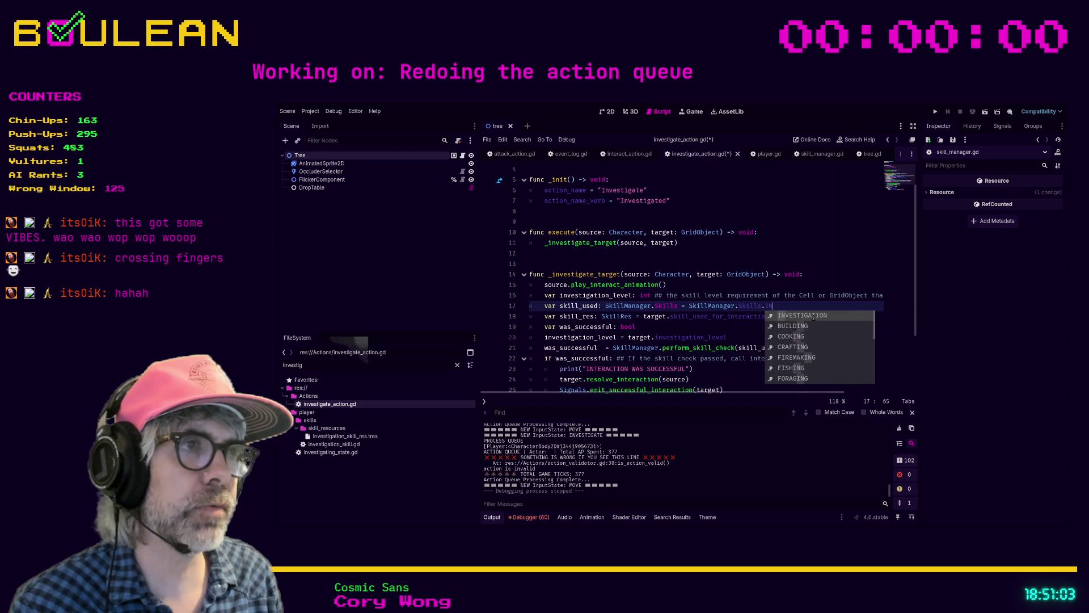
pyautogui.press('Return')
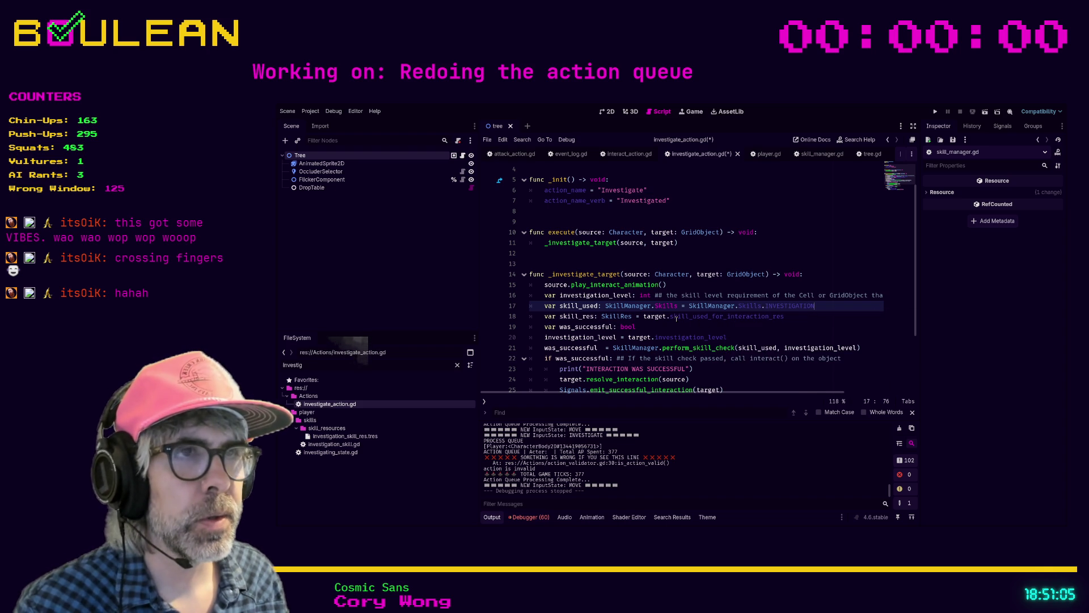
pyautogui.click(644, 317)
# - Delete the target's skill resource reference and drag in investigation_skill_res.tres as a preload constant
pyautogui.moveTo(644, 316); pyautogui.dragTo(792, 321)
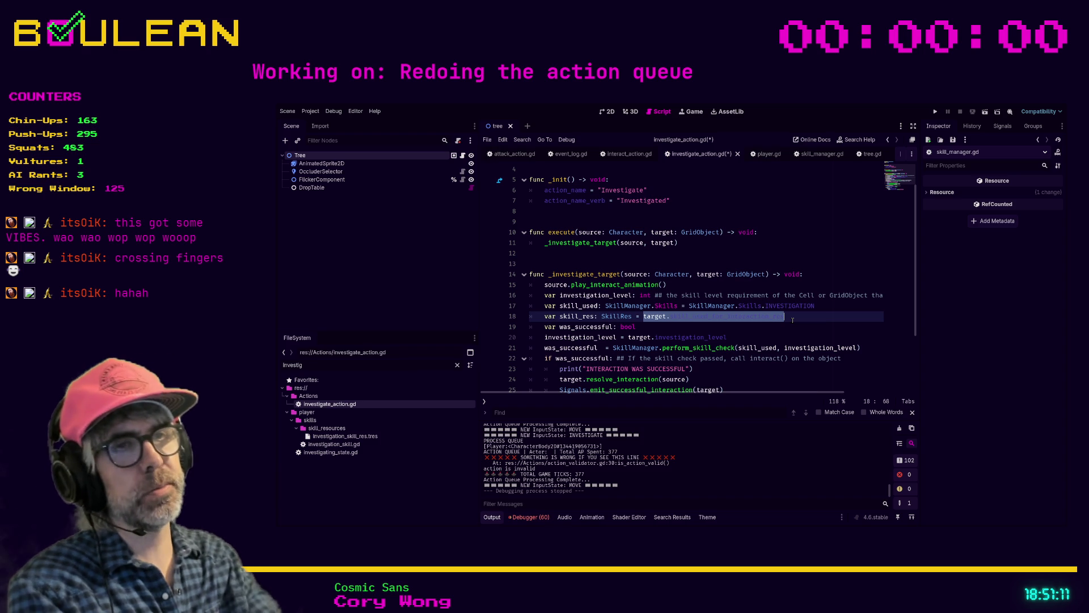
pyautogui.press('BackSpace')
pyautogui.moveTo(345, 436); pyautogui.dragTo(567, 170)
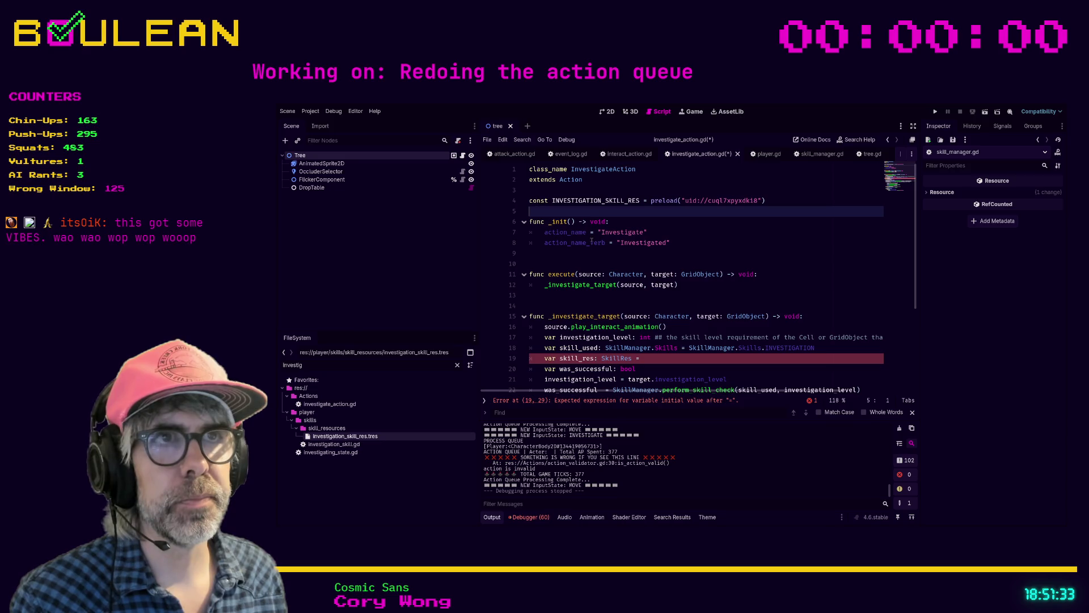
# - Assign INVESTIGATION_SKILL_RES to skill_res using autocomplete
pyautogui.click(648, 361)
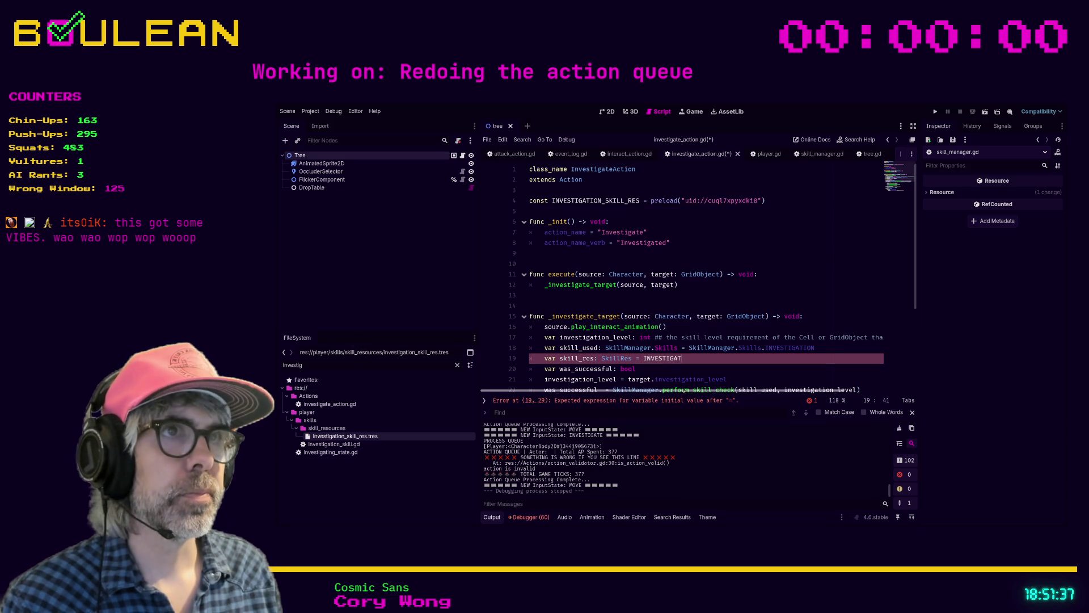
pyautogui.write('T')
pyautogui.press('Return')
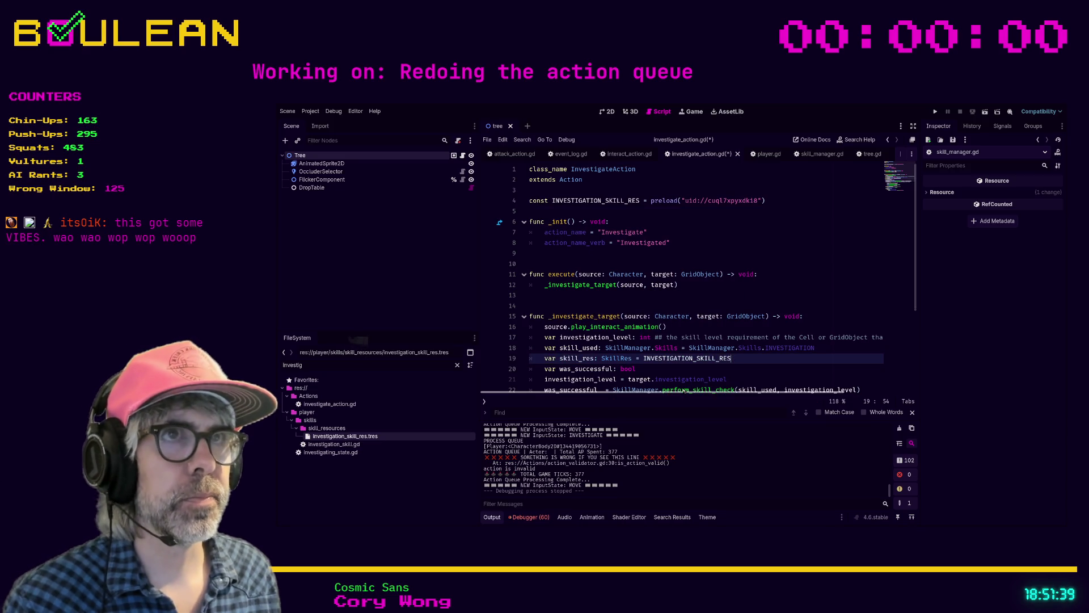
pyautogui.scroll(-1, 750, 362)
pyautogui.click(752, 347)
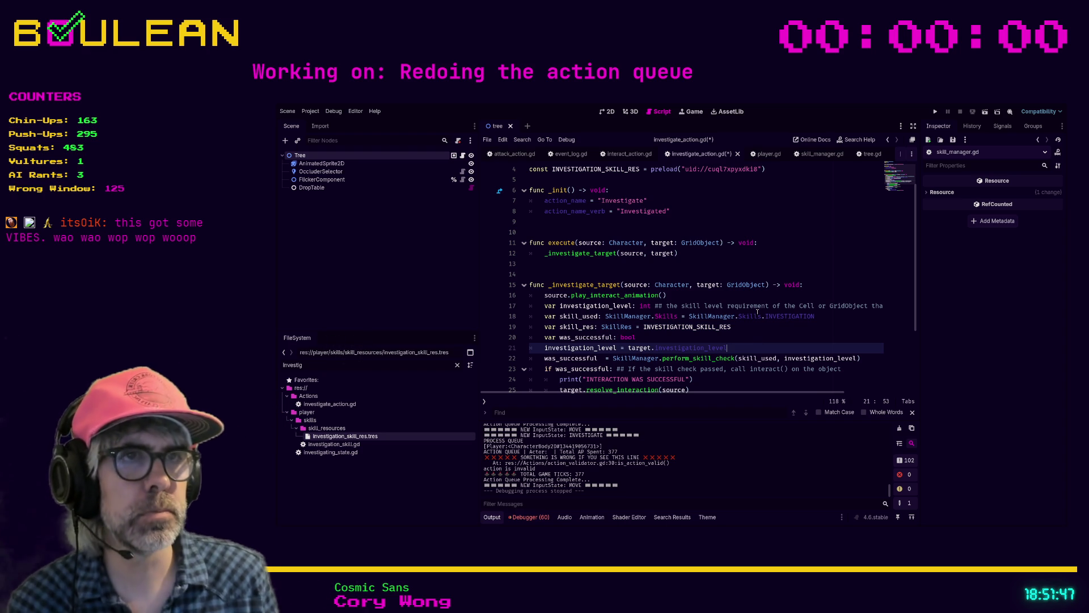
pyautogui.scroll(-1, 758, 312)
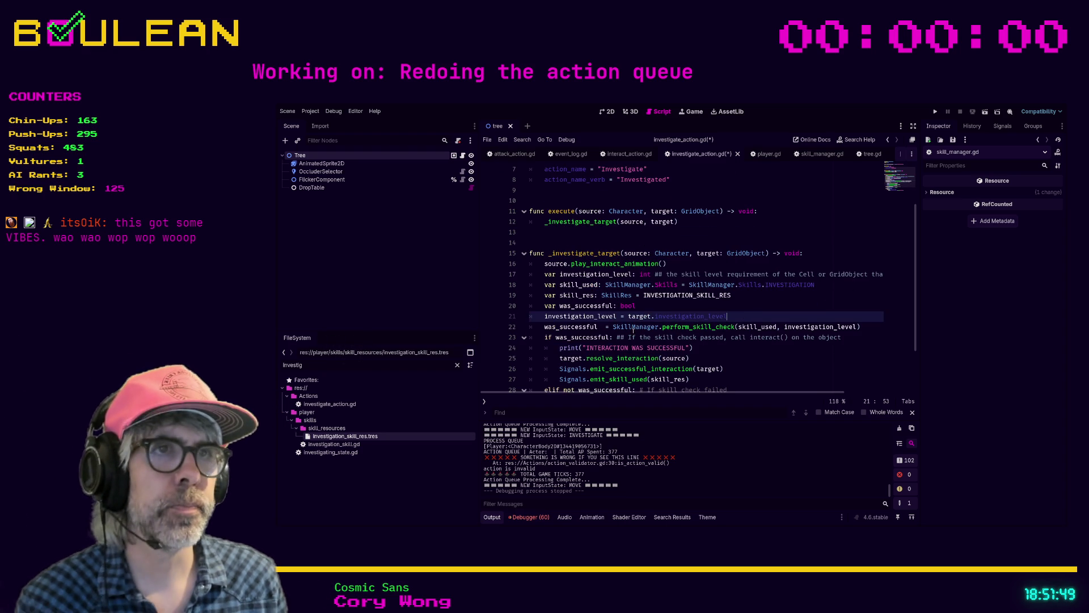
# - Move the skill check call into the was_successful declaration and delete the leftover assignment line
pyautogui.click(612, 327)
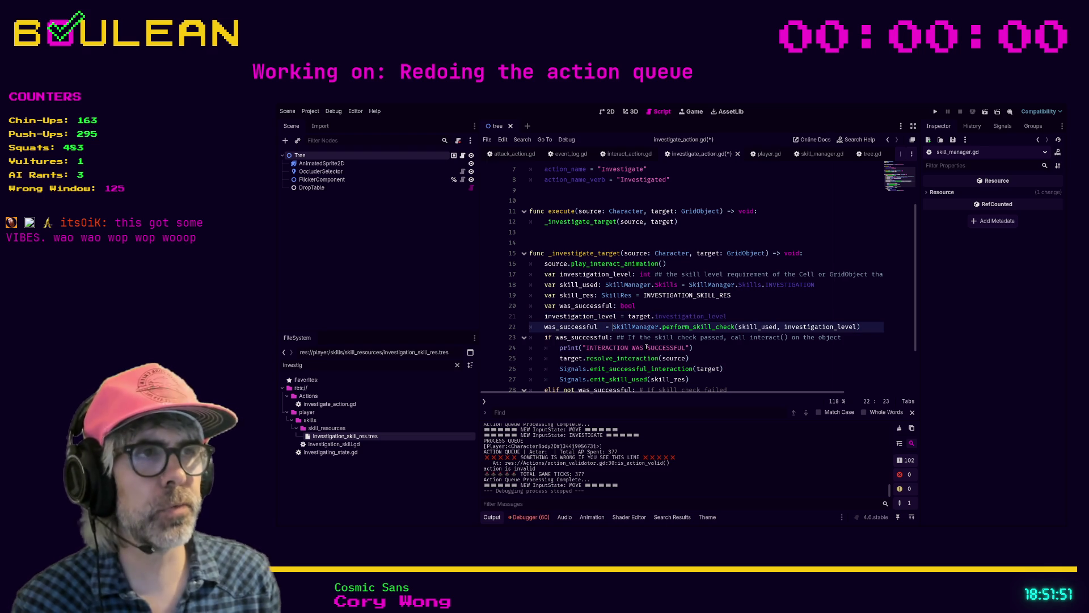
pyautogui.hotkey('shift', 'End')
pyautogui.hotkey('ctrl', 'x')
pyautogui.press('Up')
pyautogui.press('Up')
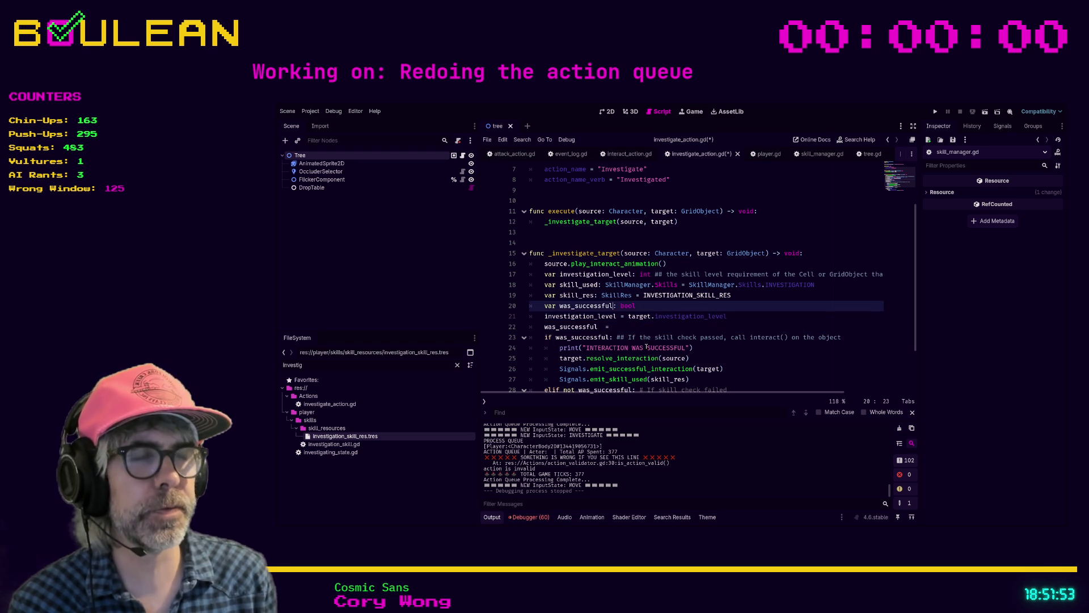
pyautogui.write('=')
pyautogui.hotkey('ctrl', 'v')
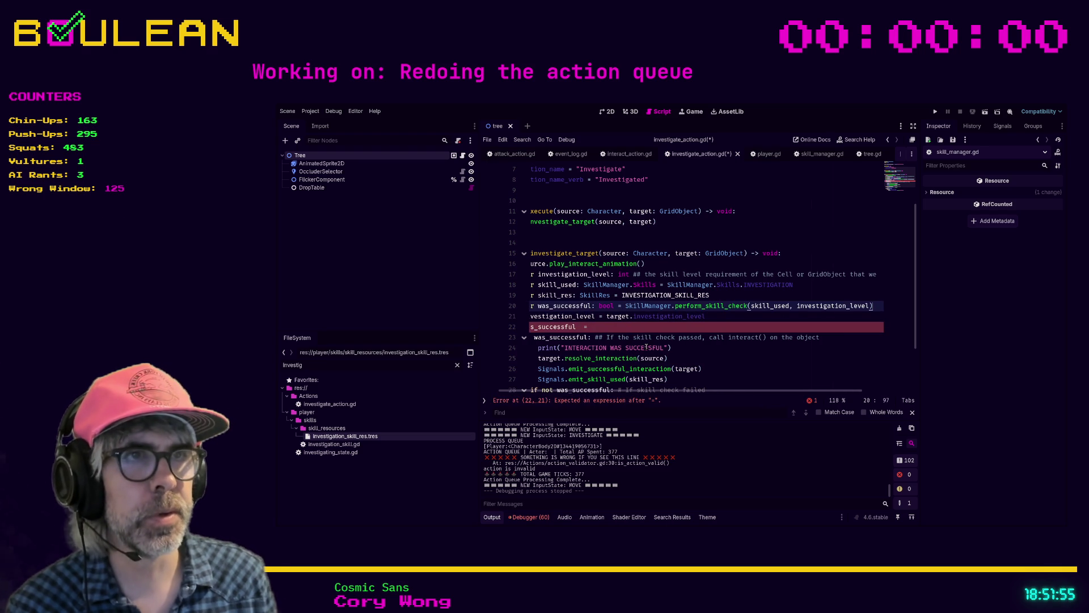
pyautogui.press('Down')
pyautogui.press('Down')
pyautogui.press('BackSpace')
pyautogui.press('BackSpace')
pyautogui.press('BackSpace')
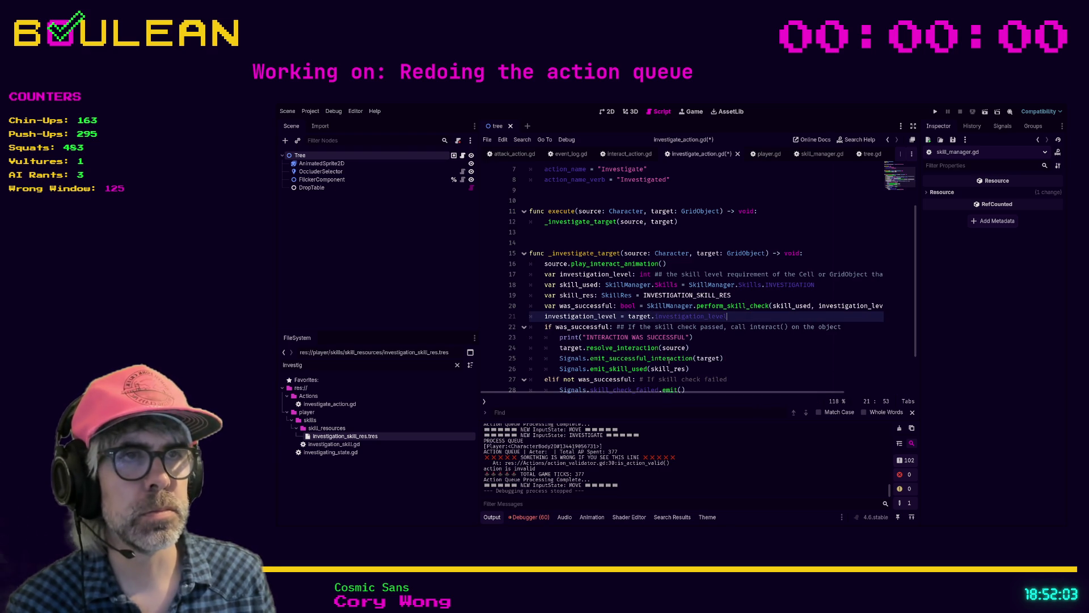
# - Initialise investigation_level to target.investigation_level on line 17 and remove the old assignment line
pyautogui.keyDown('shift'); pyautogui.click(628, 316); pyautogui.keyUp('shift')
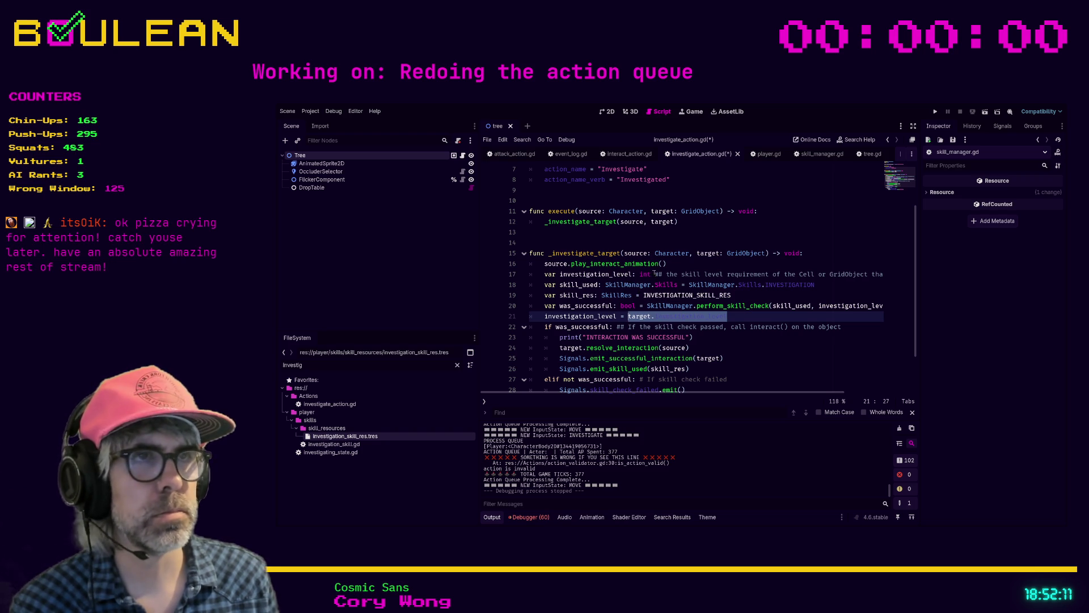
pyautogui.hotkey('ctrl', 'x')
pyautogui.click(653, 274)
pyautogui.write('=')
pyautogui.hotkey('ctrl', 'v')
pyautogui.click(651, 318)
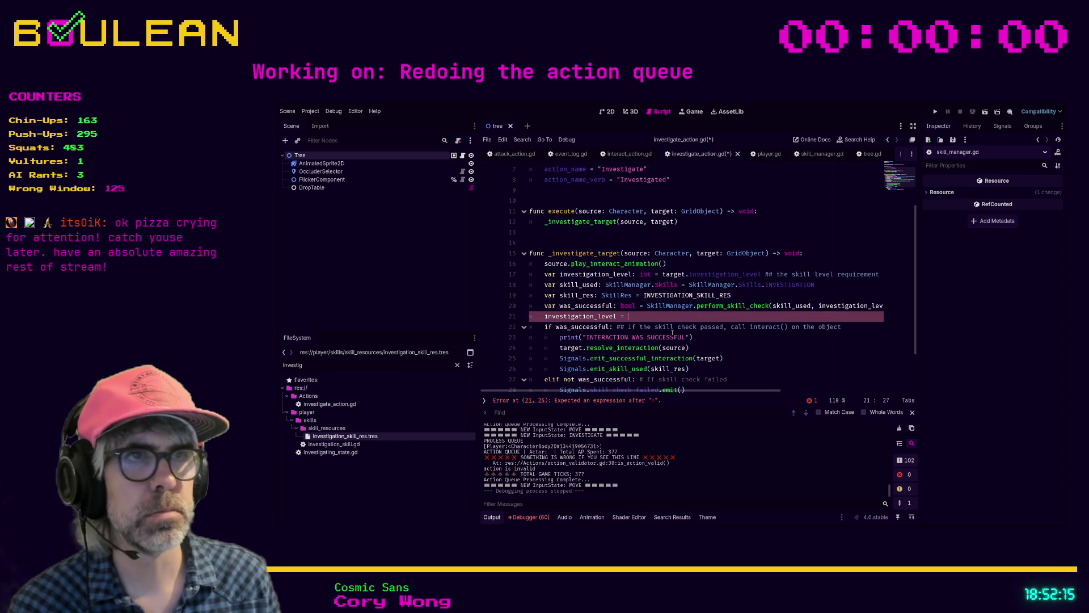
pyautogui.press('BackSpace')
pyautogui.press('BackSpace')
pyautogui.press('BackSpace')
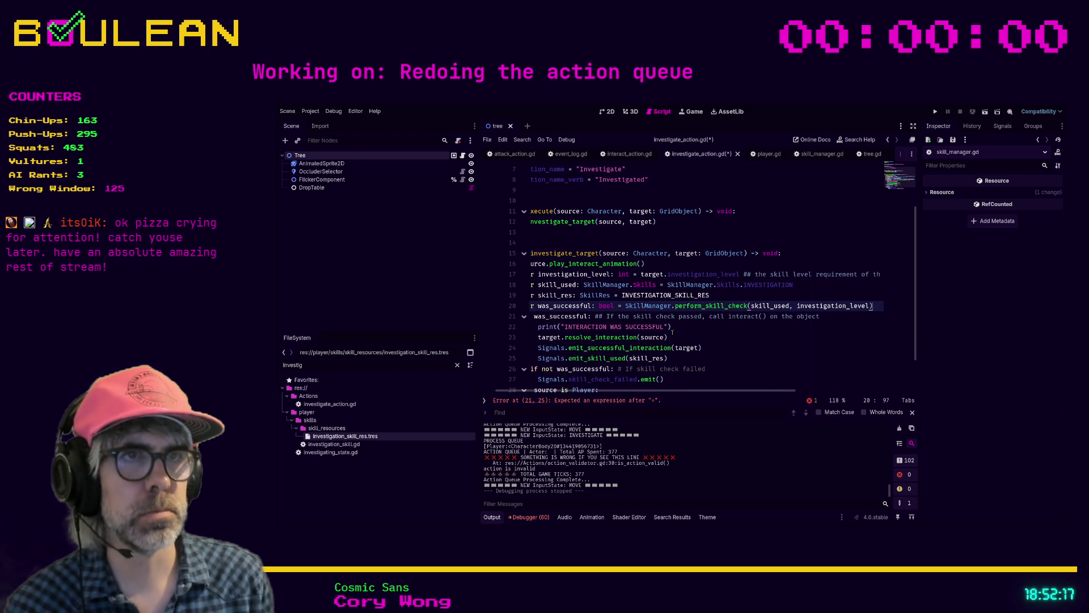
pyautogui.press('Home')
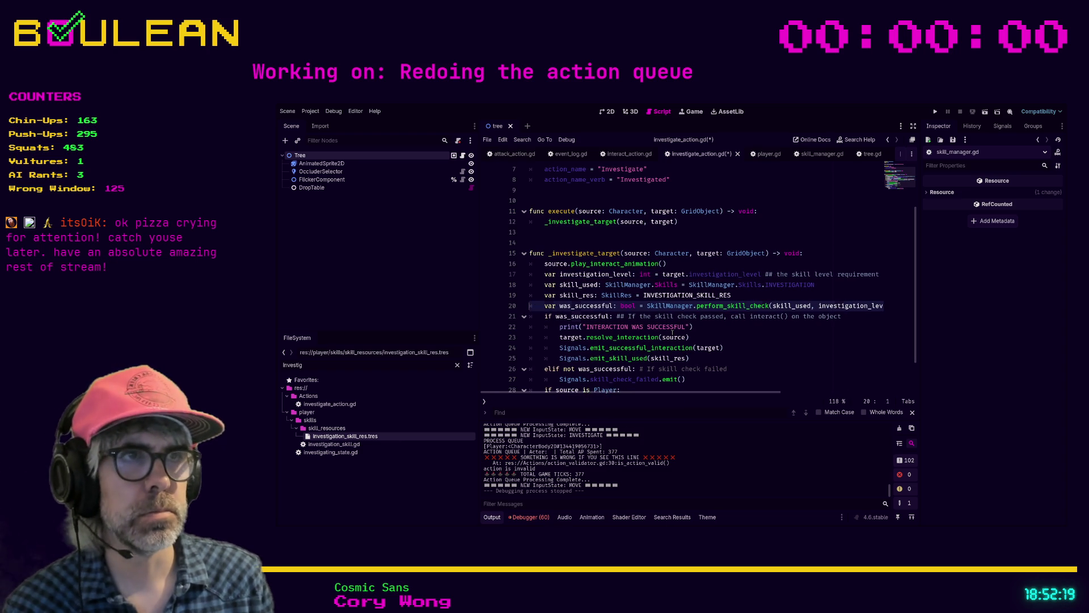
pyautogui.press('Up')
pyautogui.press('Up')
pyautogui.press('Down')
pyautogui.press('Down')
pyautogui.press('Down')
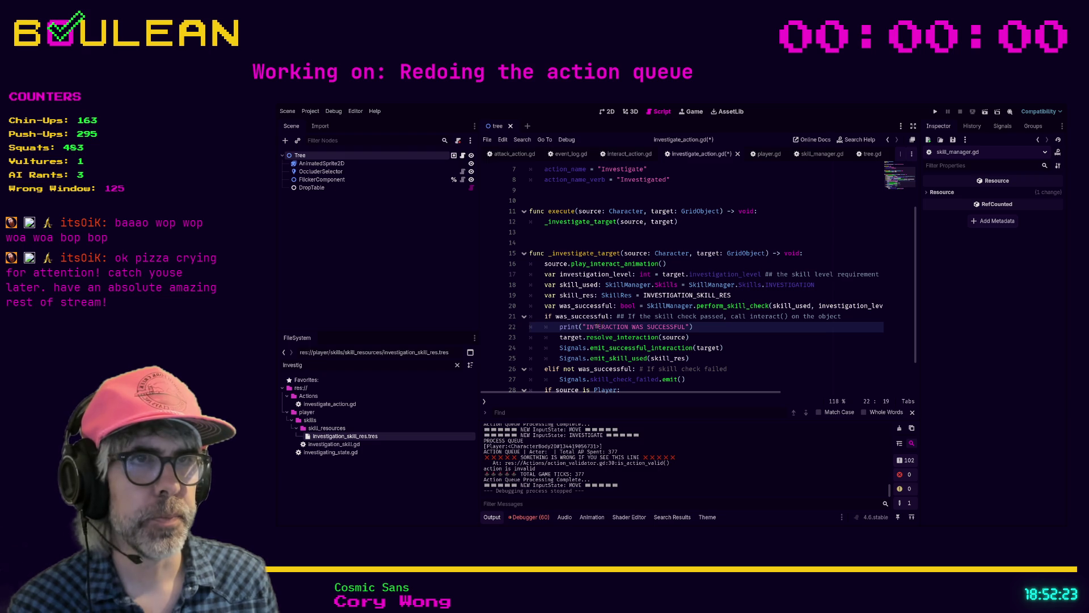
# - Change the print message's INTERACTION to INVESTIGATION on line 22
pyautogui.doubleClick(597, 326)
pyautogui.write('INVESTIGATIO')
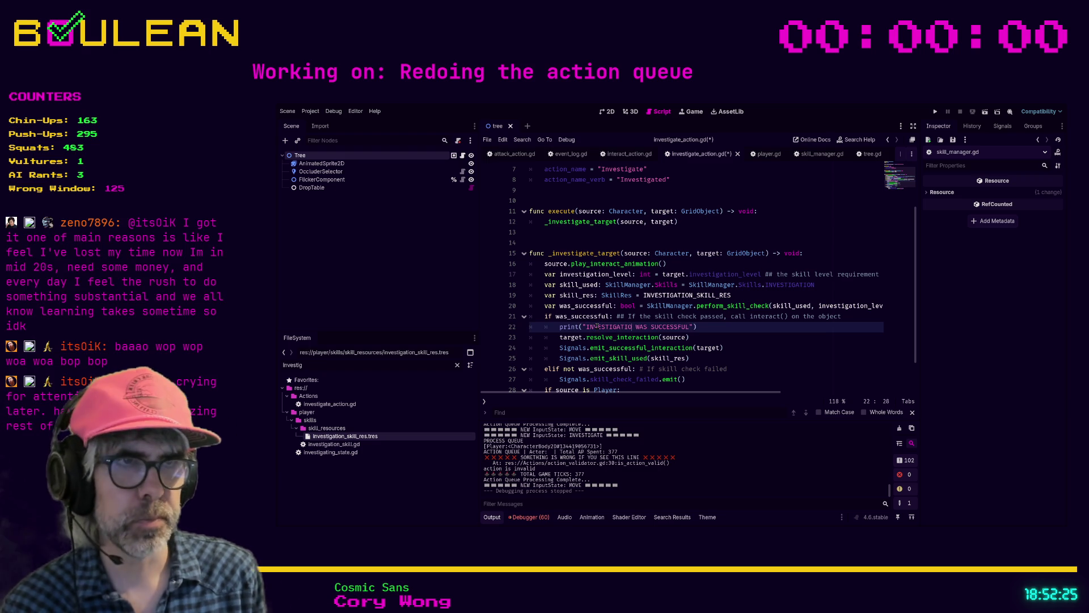
pyautogui.write('N')
pyautogui.press('End')
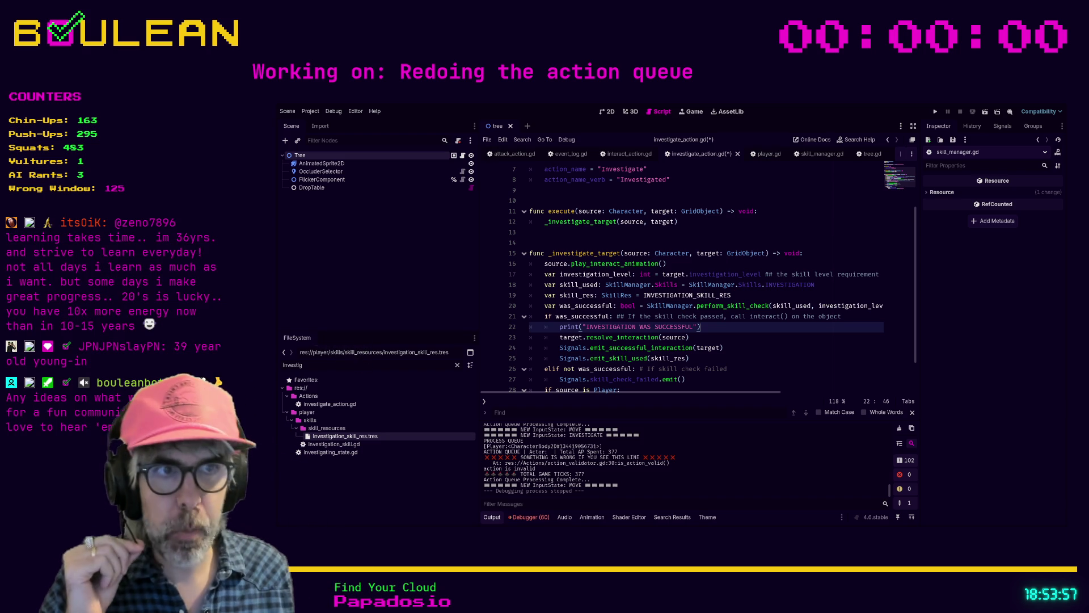
pyautogui.click(732, 334)
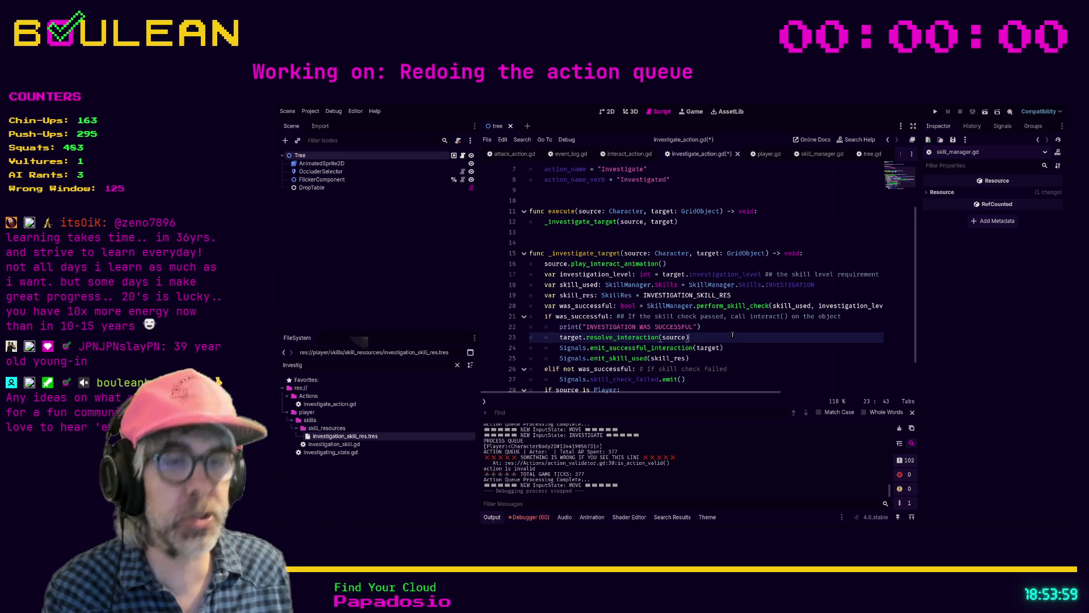
pyautogui.hotkey('ctrl', 'f')
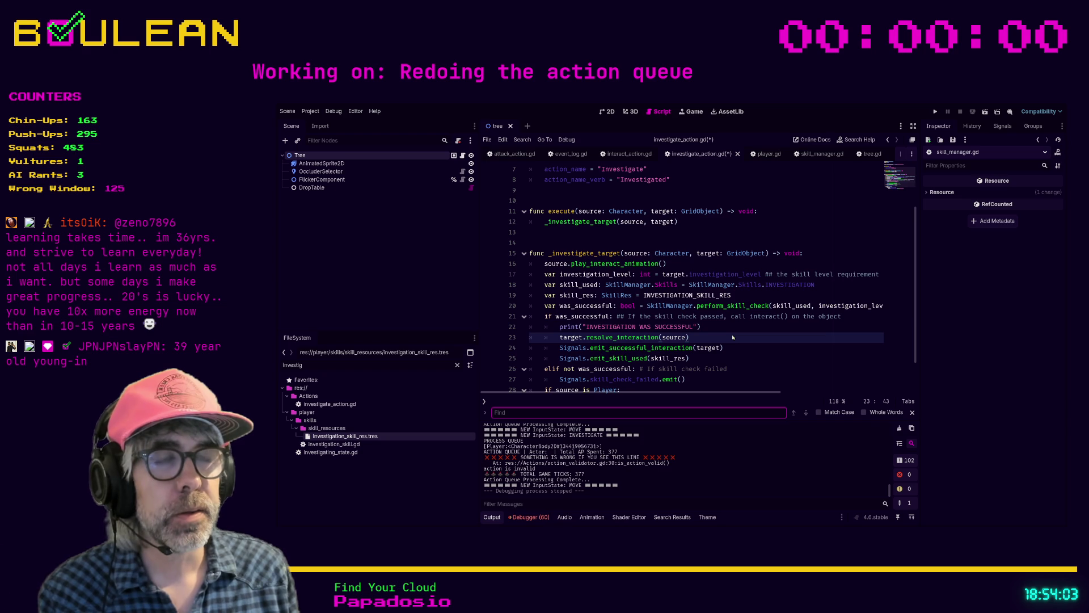
# - Reopen the JP search results and open plant.gd at its mature_sprite_frame line 11
pyautogui.hotkey('alt', 'f')
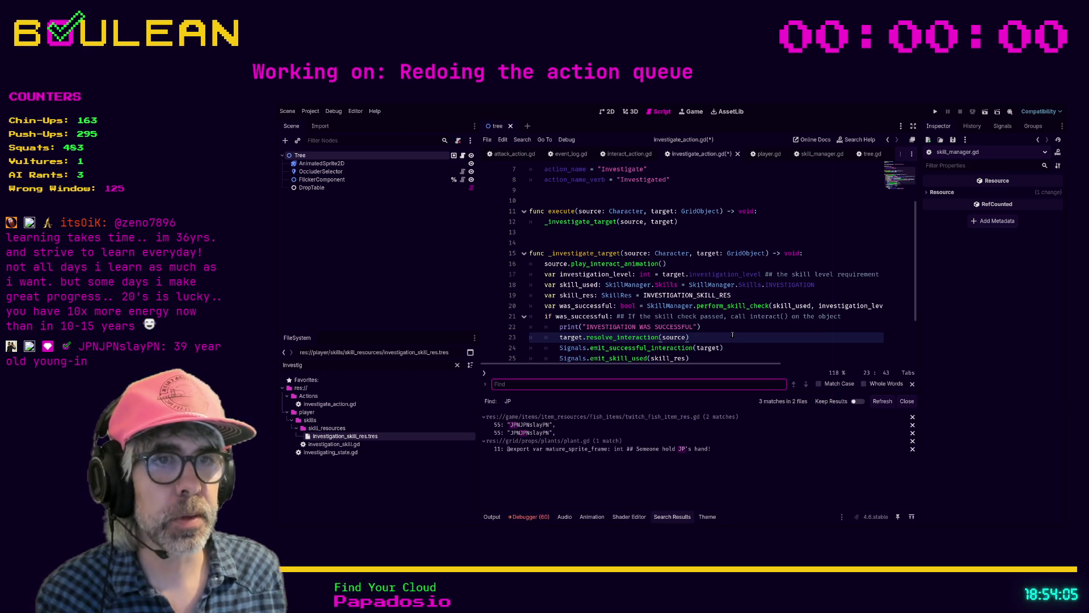
pyautogui.click(624, 449)
pyautogui.scroll(1, 673, 251)
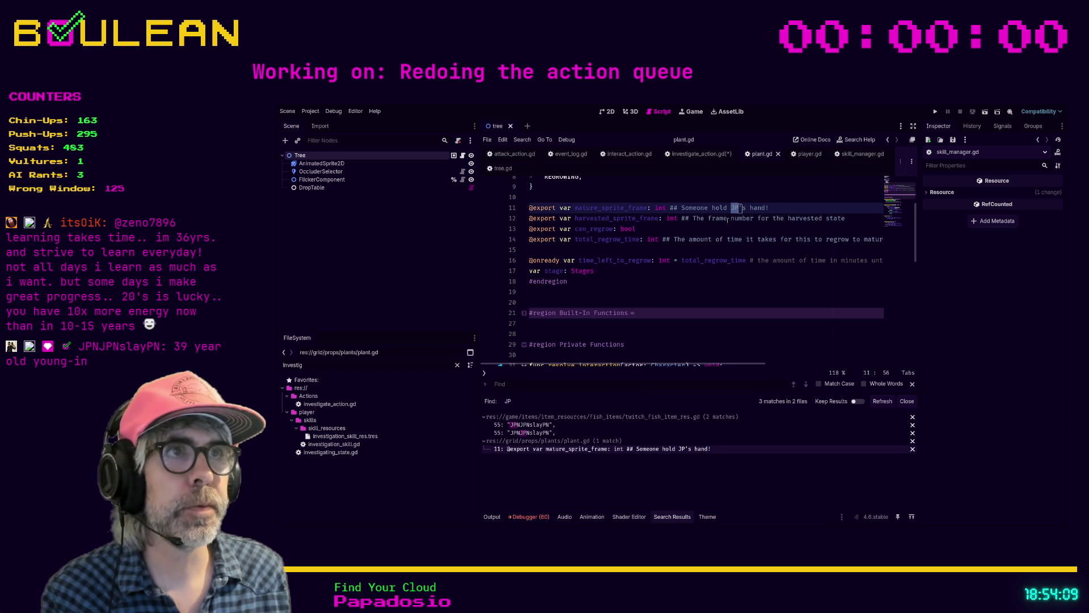
pyautogui.moveTo(670, 237); pyautogui.dragTo(722, 226)
pyautogui.click(780, 216)
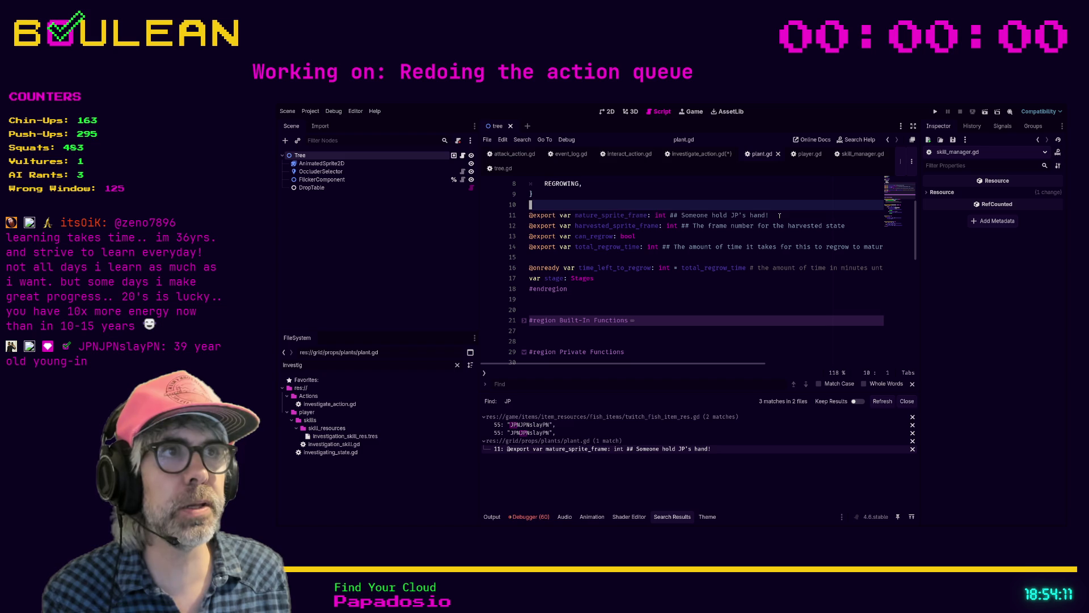
pyautogui.scroll(2, 780, 216)
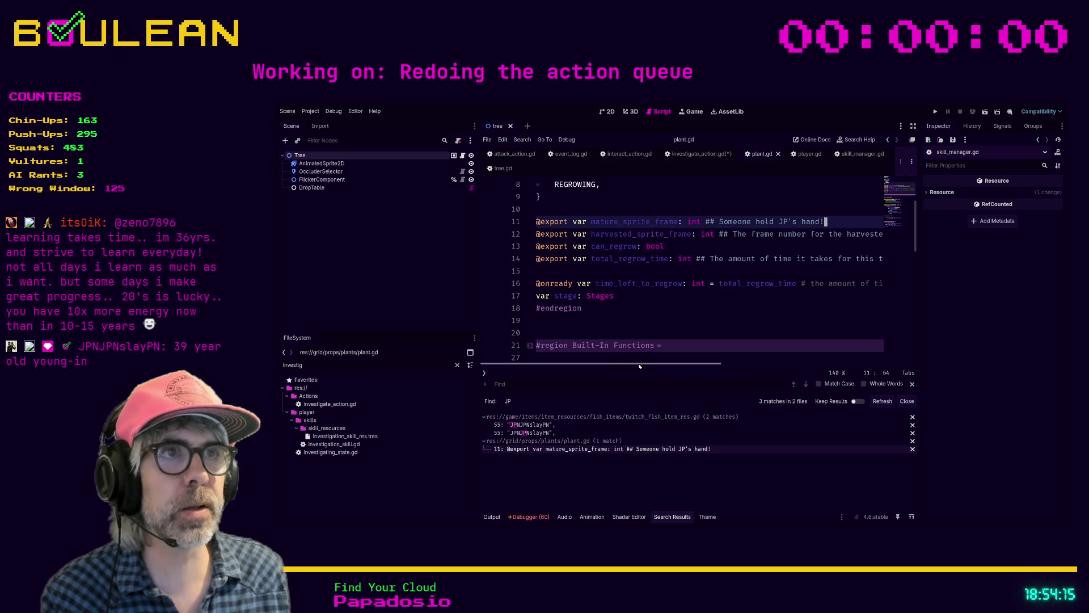
pyautogui.click(806, 246)
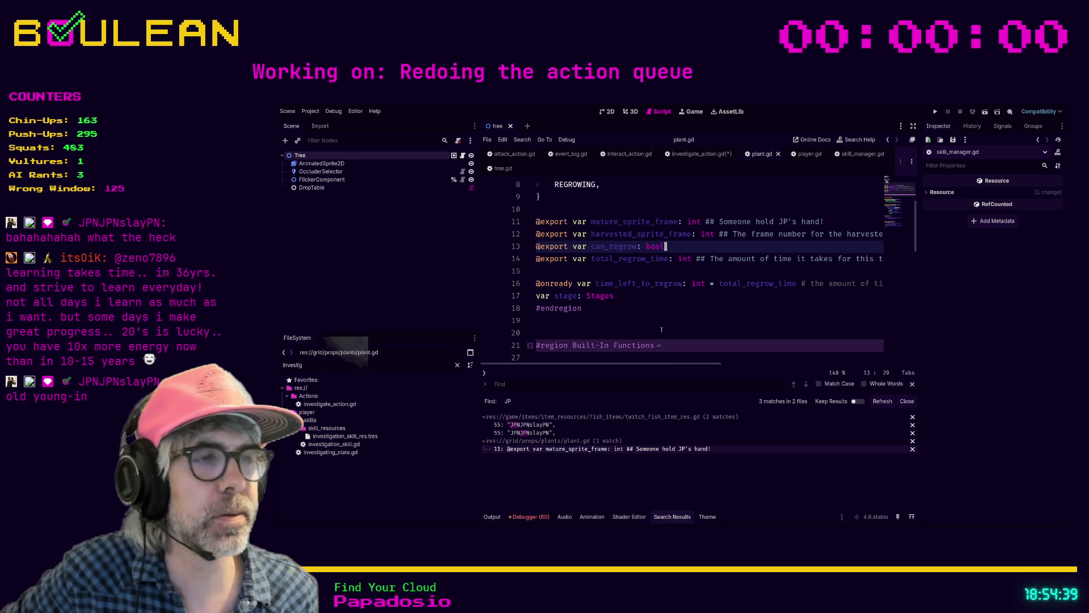
pyautogui.click(664, 297)
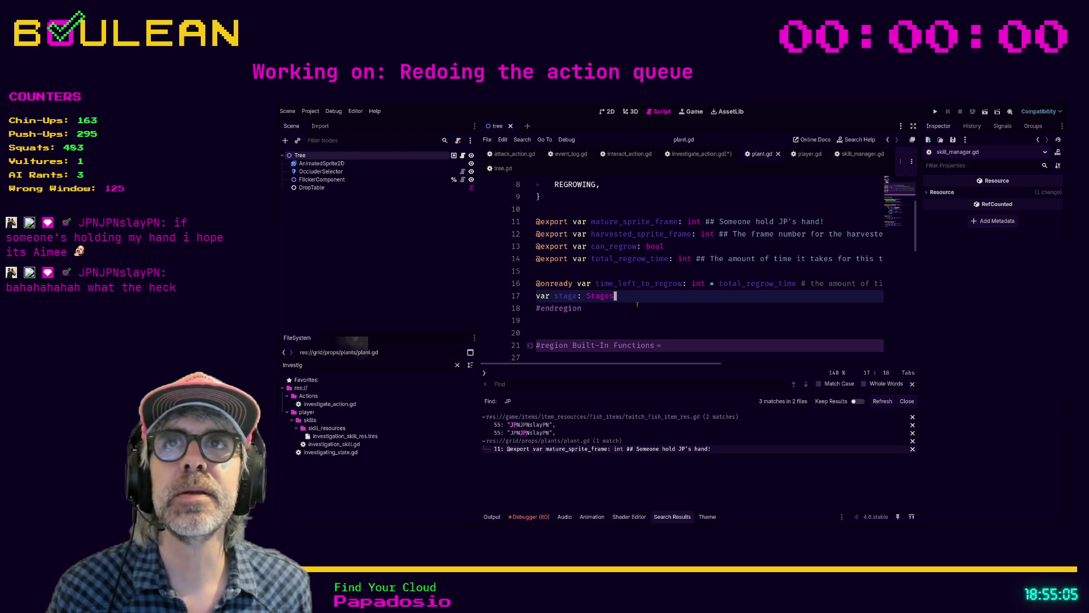
# - Save investigate_action.gd with Ctrl+S, clearing its unsaved (*) marker
pyautogui.press('Down')
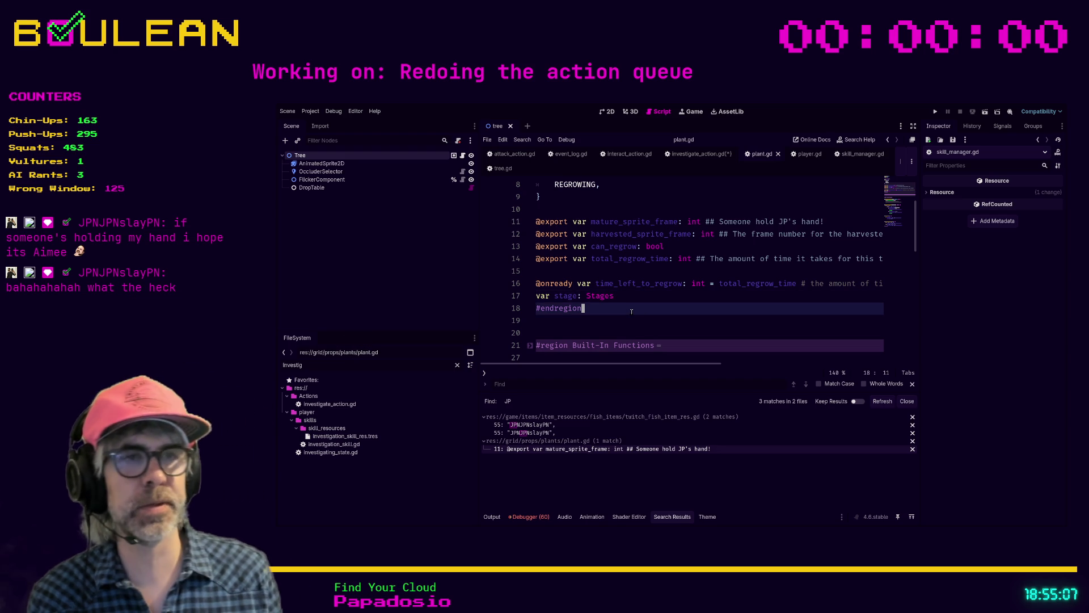
pyautogui.press('Down')
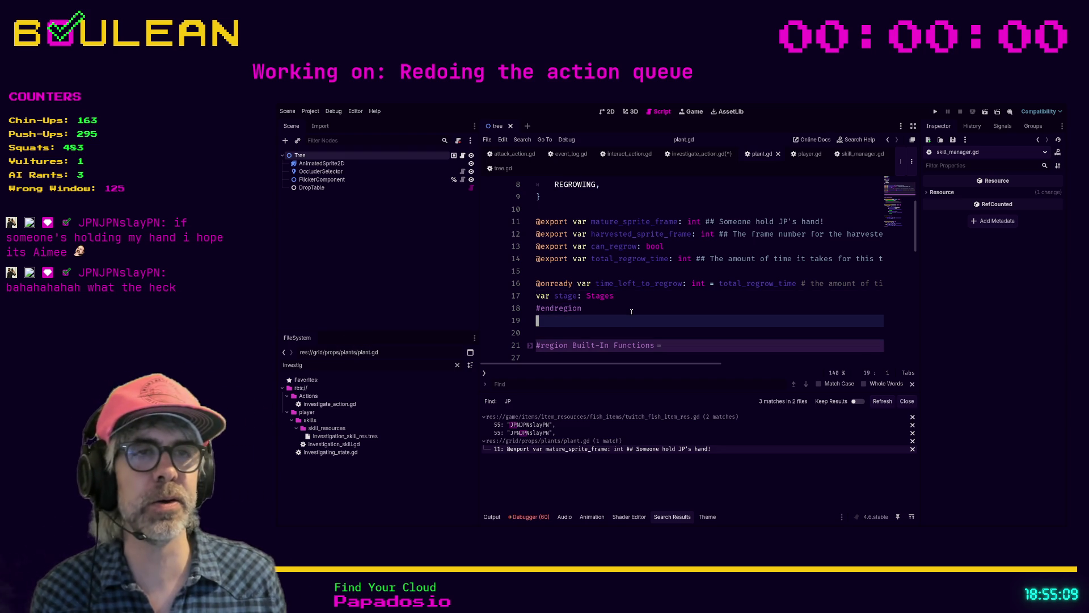
pyautogui.press('Up')
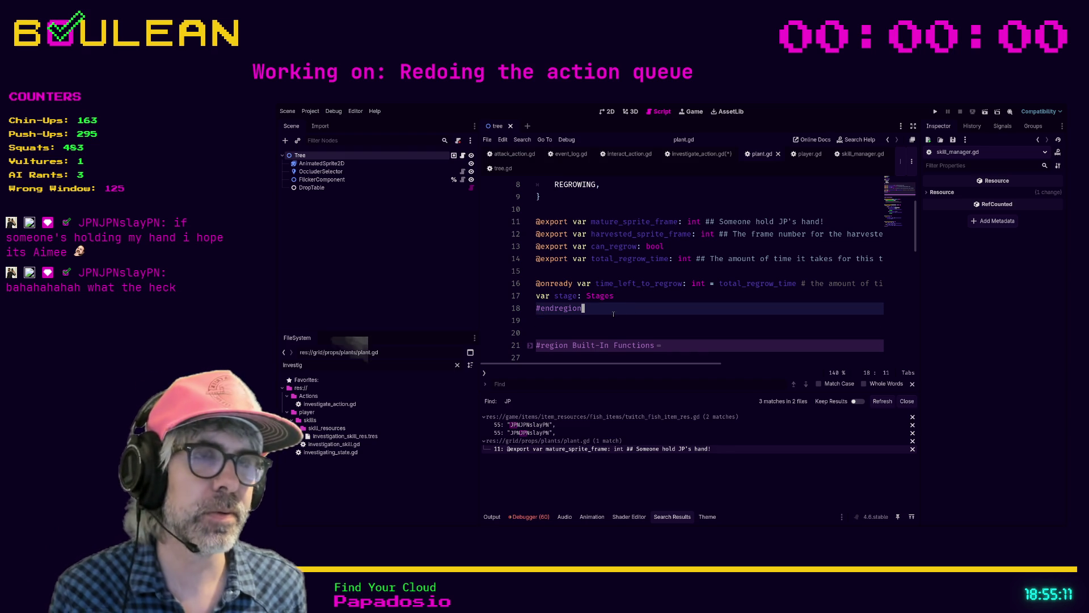
pyautogui.click(560, 321)
pyautogui.hotkey('ctrl', 's')
pyautogui.click(542, 331)
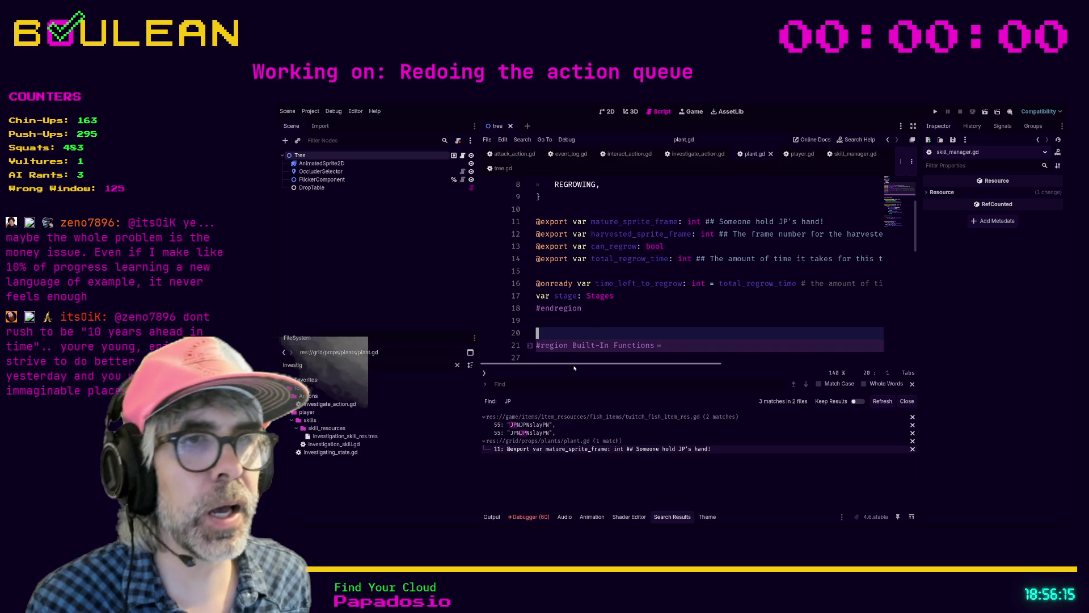
pyautogui.click(546, 324)
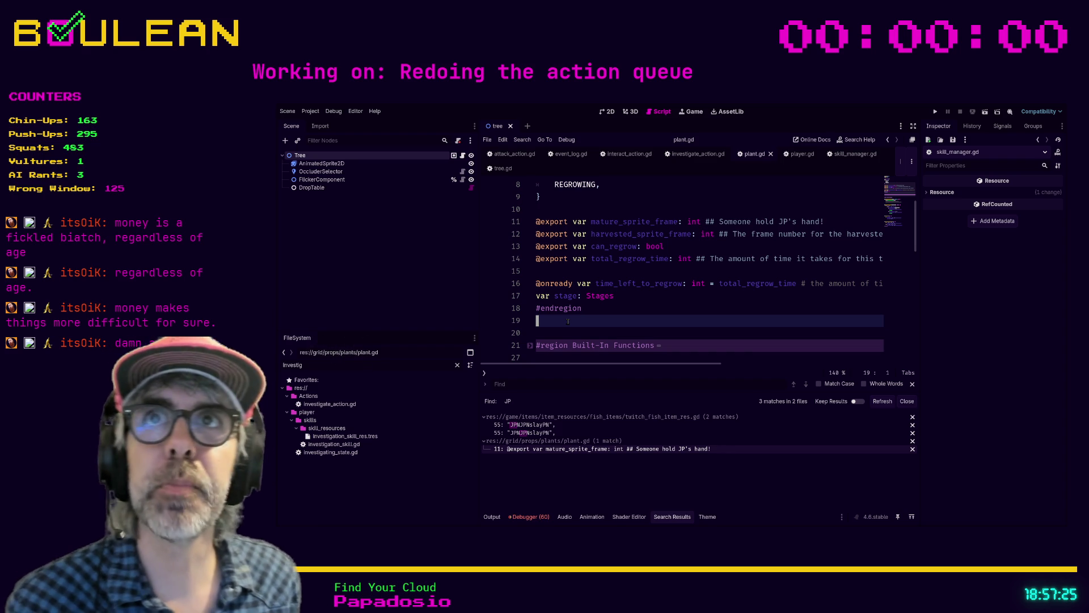
pyautogui.press('Down')
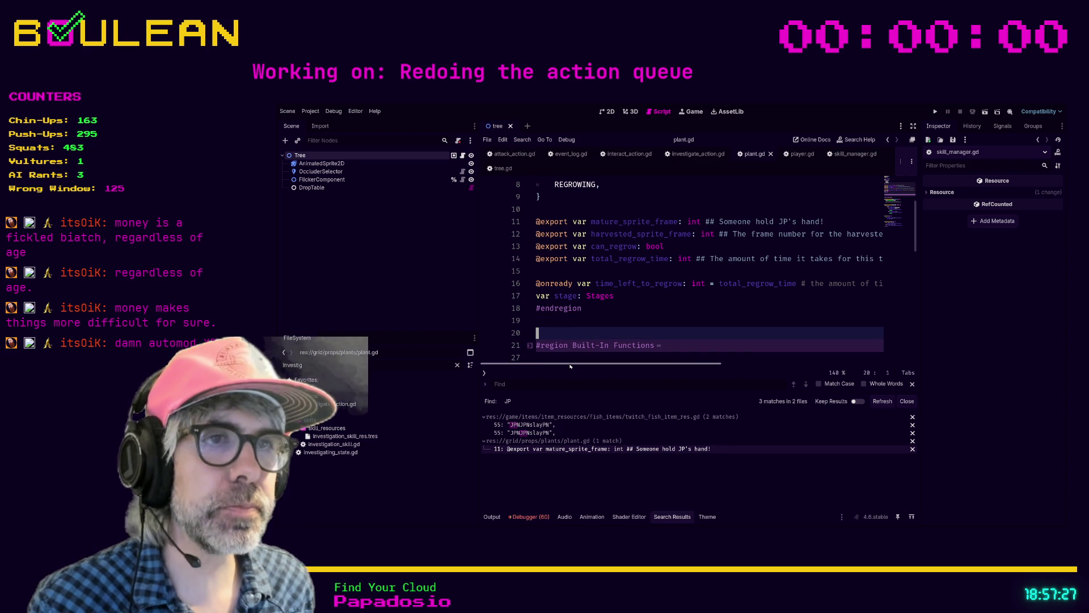
pyautogui.press('Up')
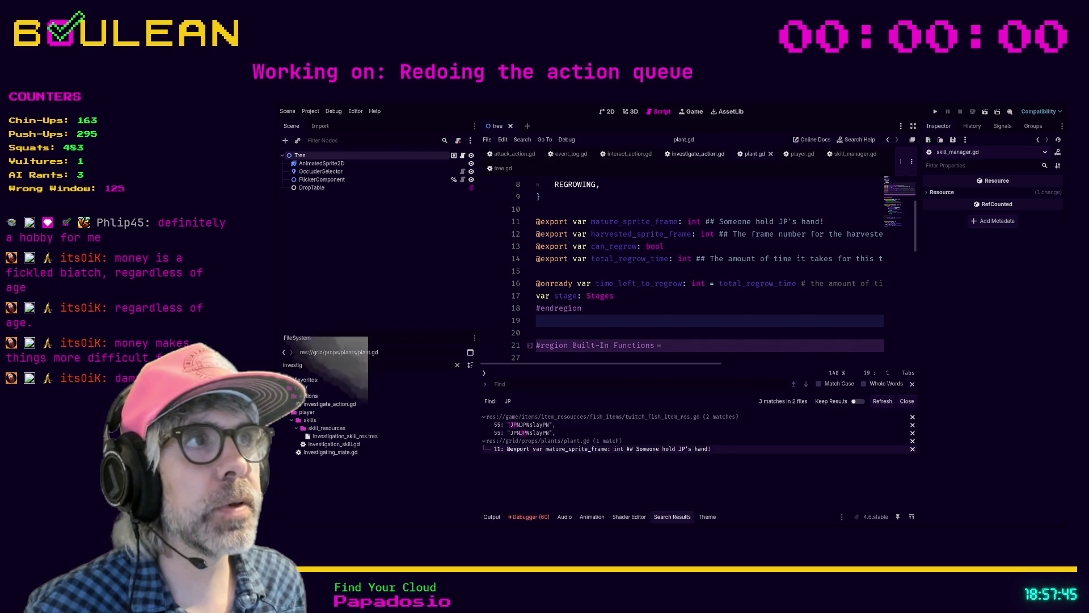
# - Return to investigate_action.gd and jump to resolve_interaction's definition in grid_object.gd
pyautogui.click(698, 154)
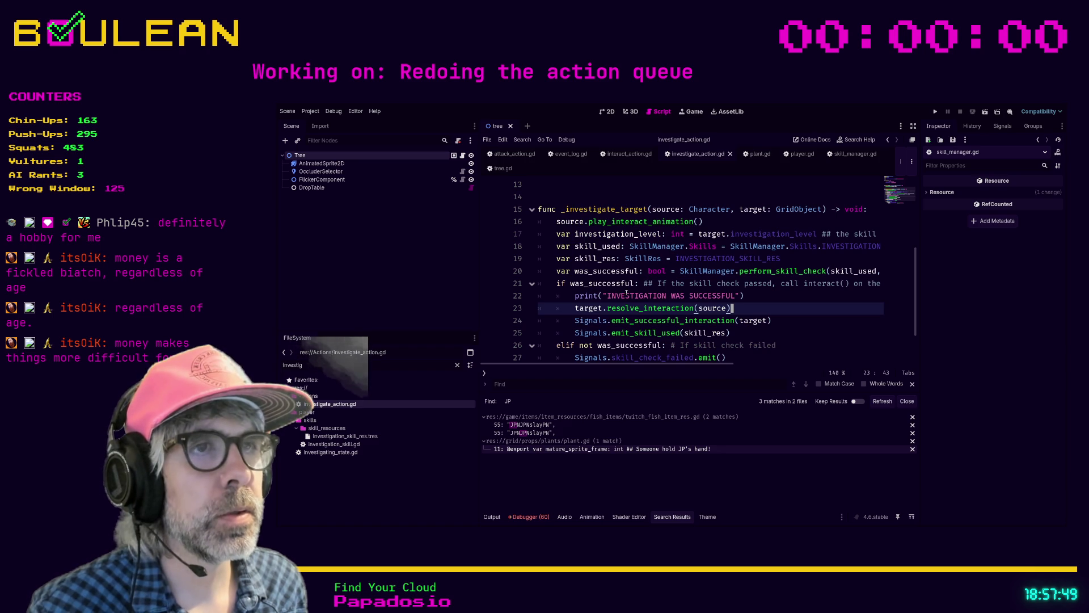
pyautogui.scroll(-1, 645, 271)
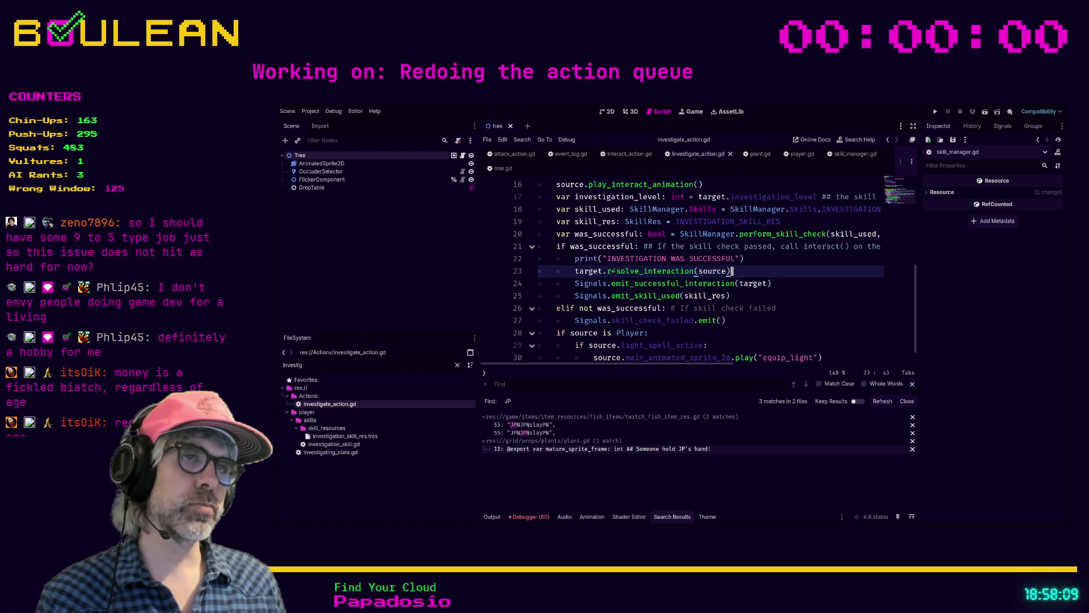
pyautogui.press('ctrl')
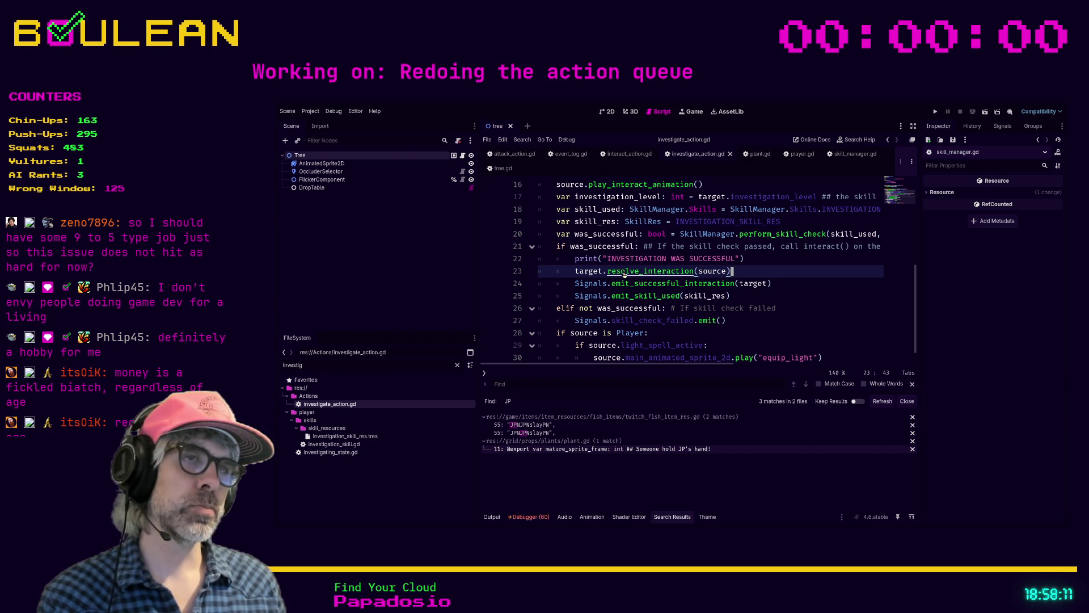
pyautogui.keyDown('ctrl'); pyautogui.click(624, 275); pyautogui.keyUp('ctrl')
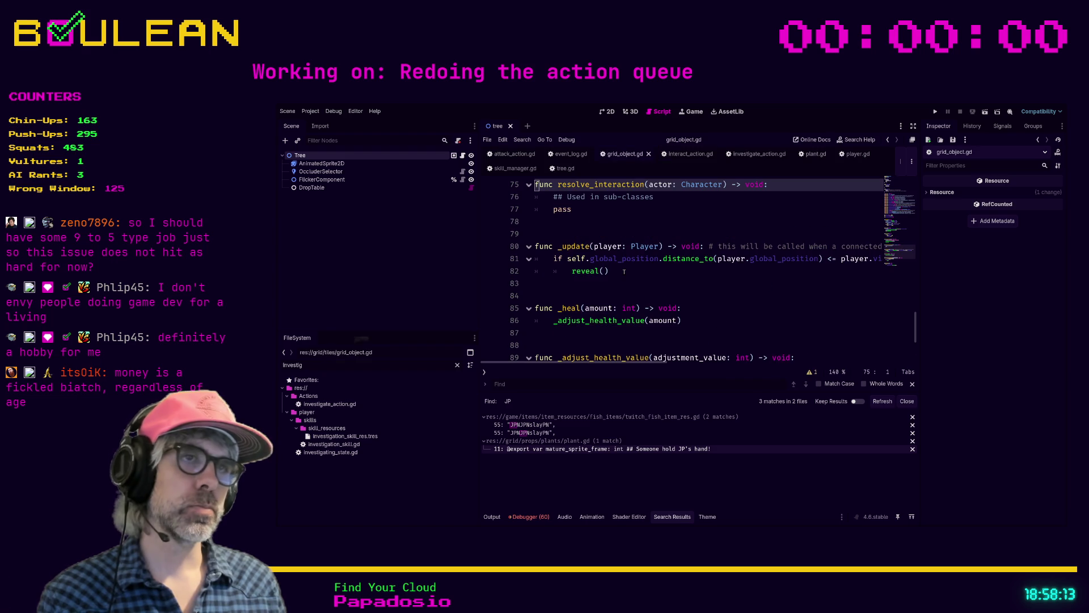
# - Add a resolve_investigation(actor: Character) -> void stub with pass on line 78 and save grid_object.gd
pyautogui.scroll(-7, 645, 279)
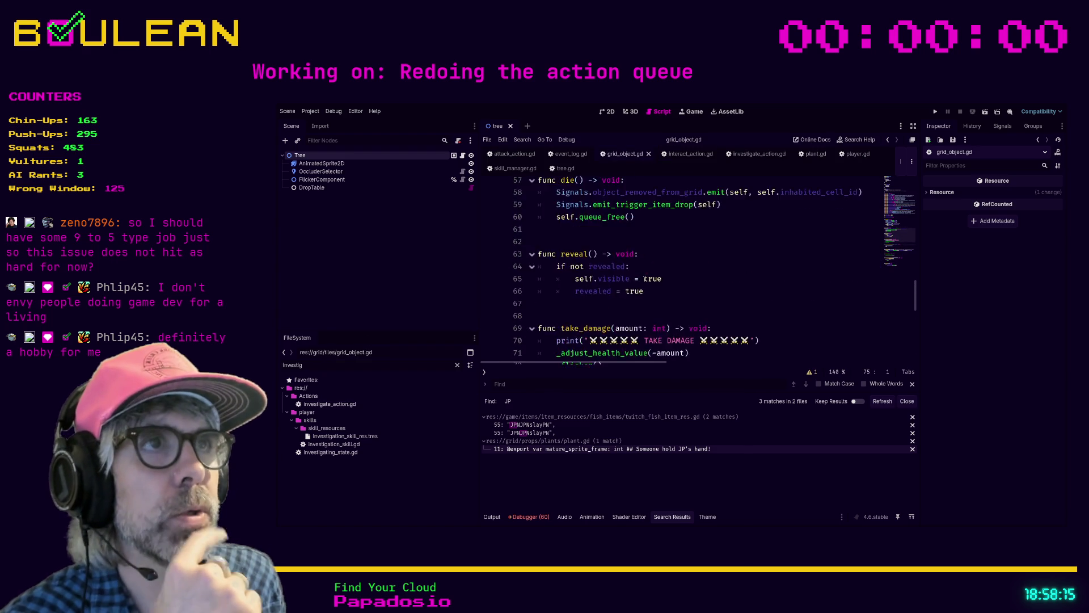
pyautogui.scroll(4, 641, 281)
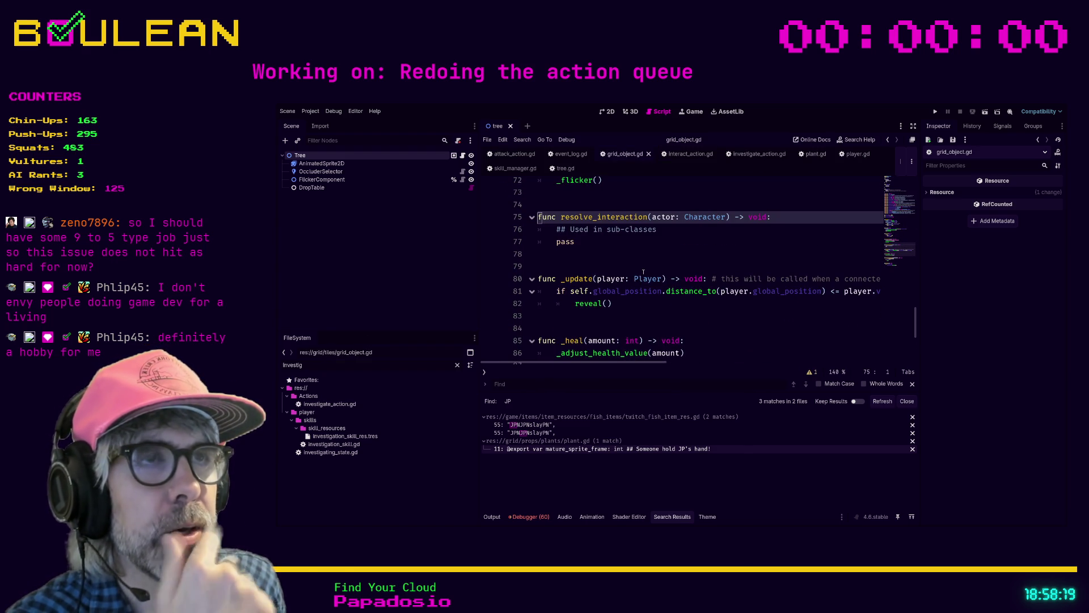
pyautogui.scroll(-1, 640, 279)
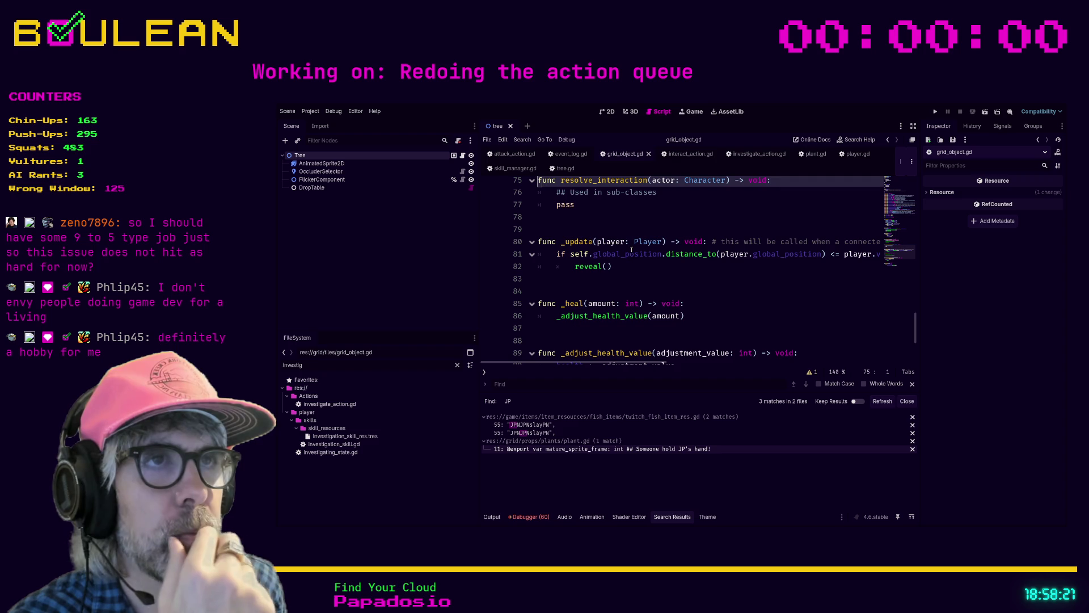
pyautogui.press('Down')
pyautogui.press('Down')
pyautogui.press('Down')
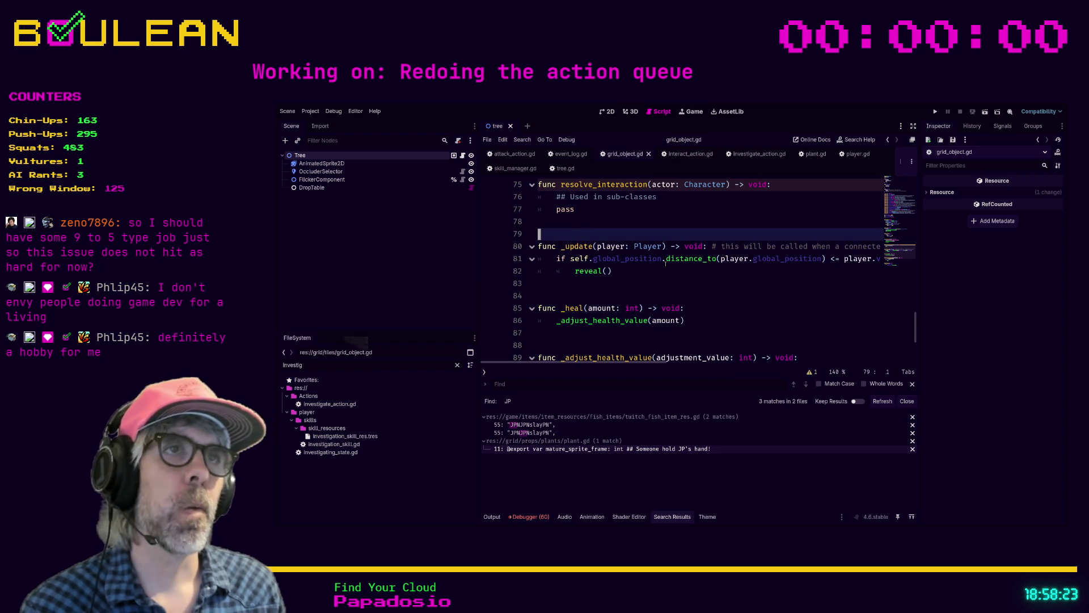
pyautogui.hotkey('ctrl', 'f')
pyautogui.write('res')
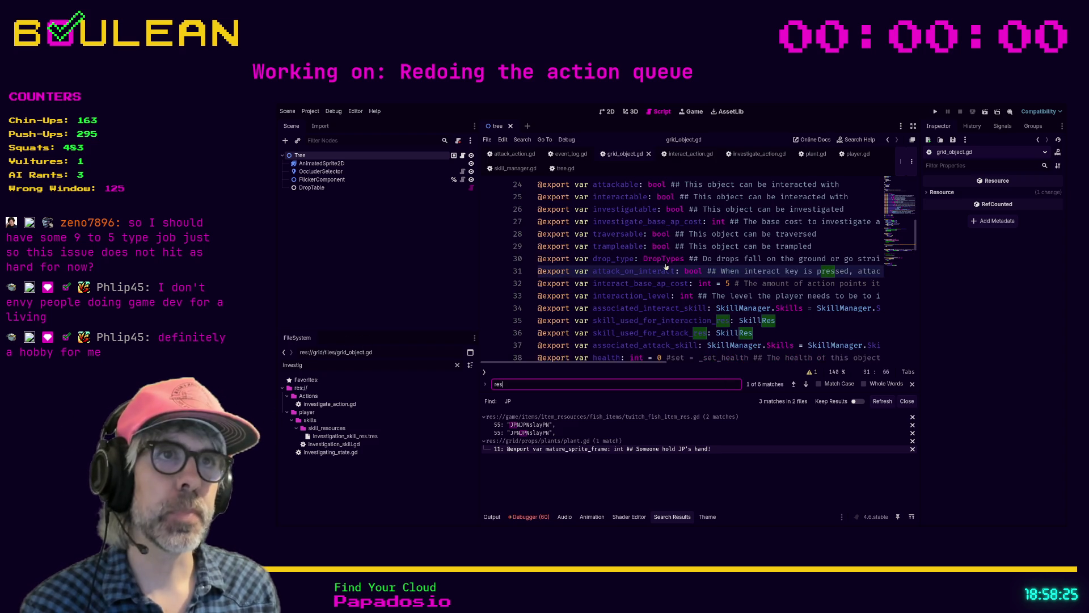
pyautogui.write('olve')
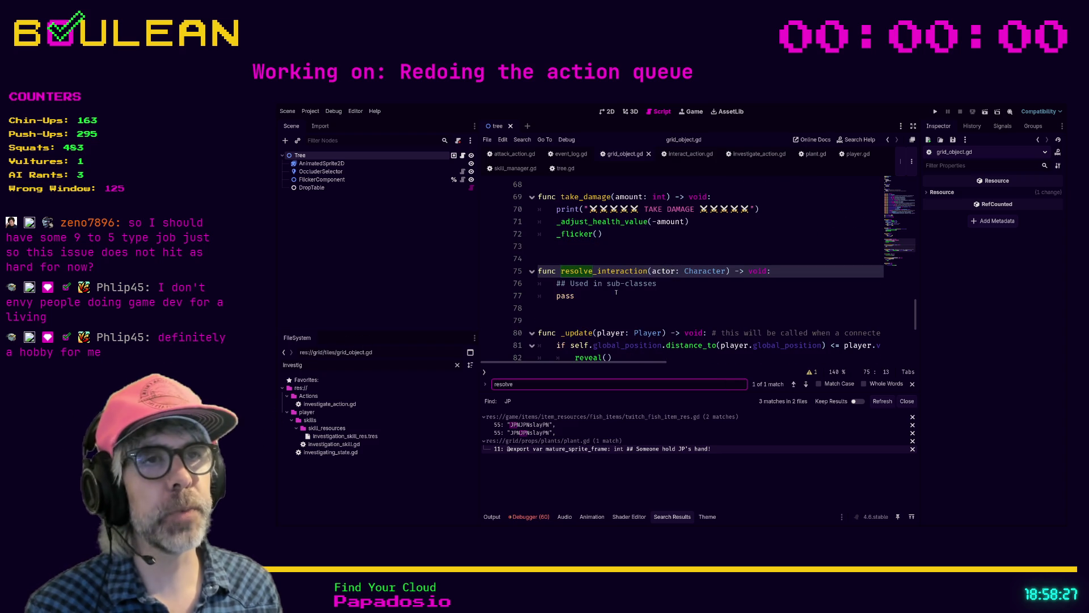
pyautogui.click(591, 309)
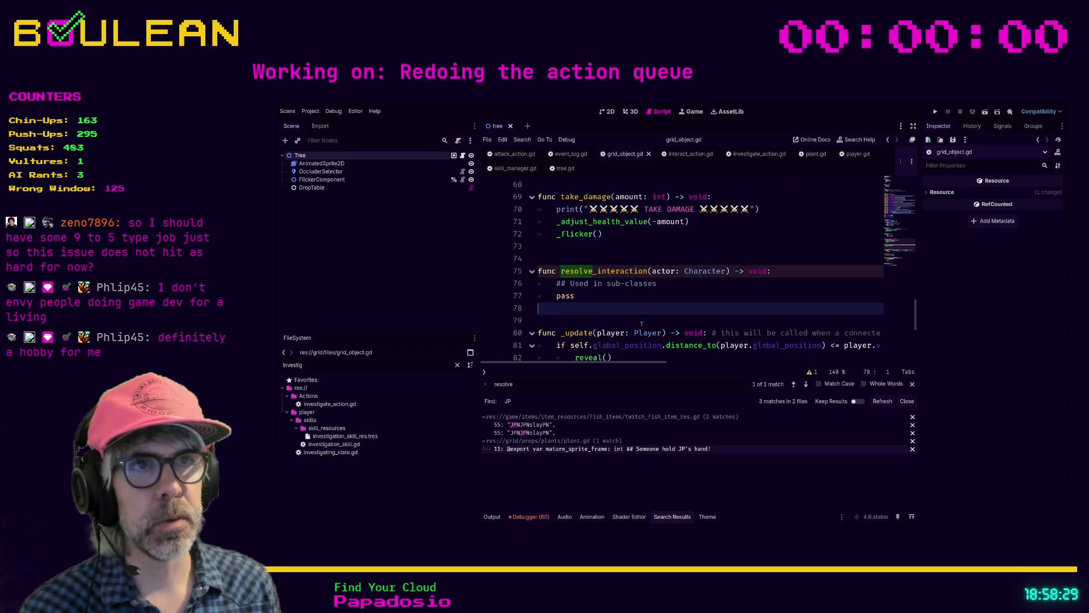
pyautogui.press('Return')
pyautogui.write('func resolve_investigation')
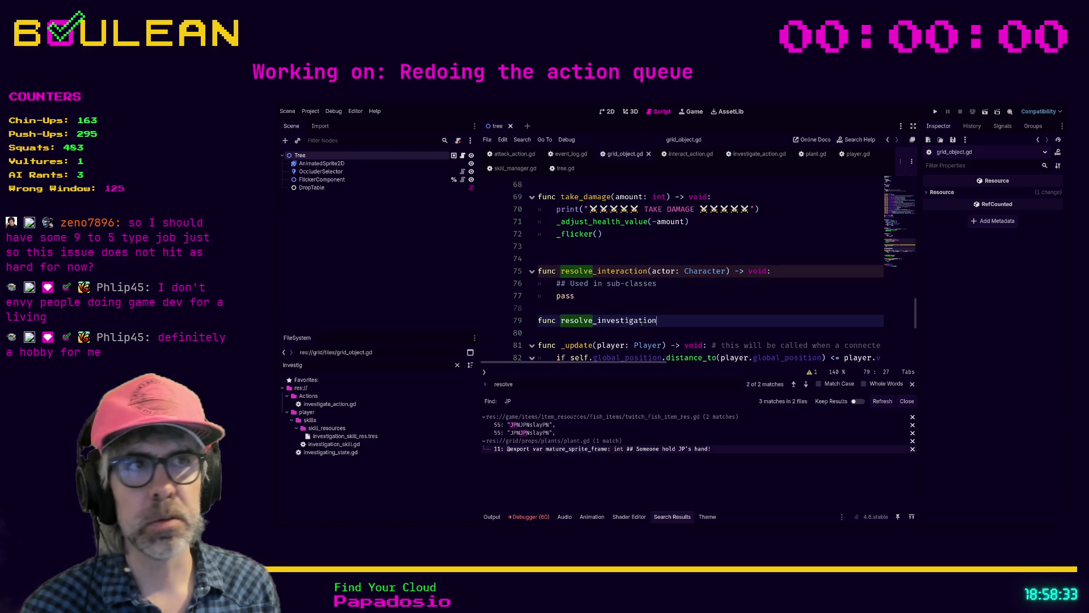
pyautogui.write('(')
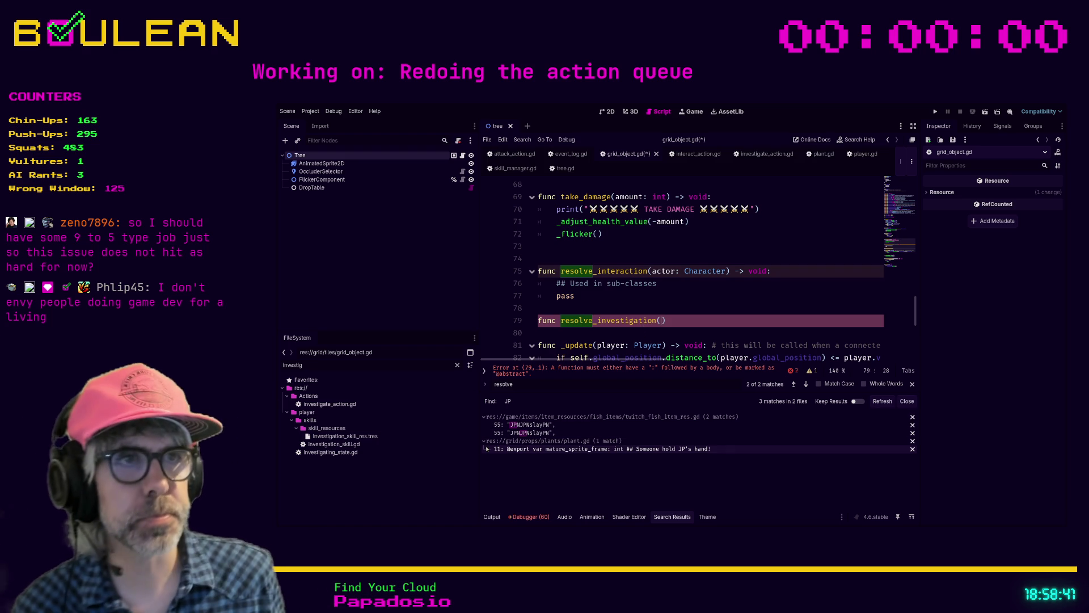
pyautogui.write('actor: Ch')
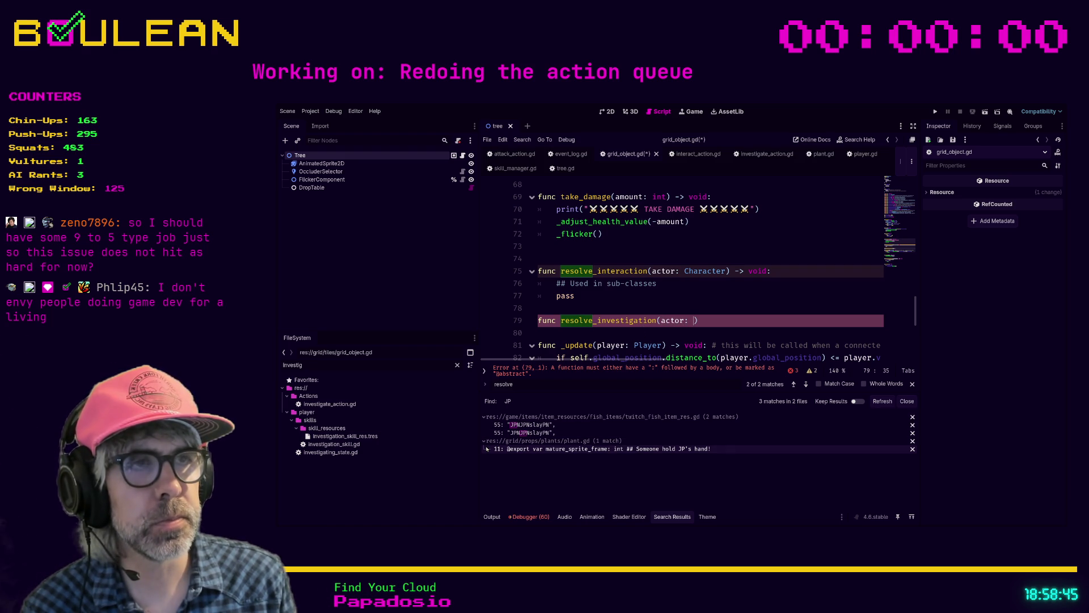
pyautogui.write('aracter')
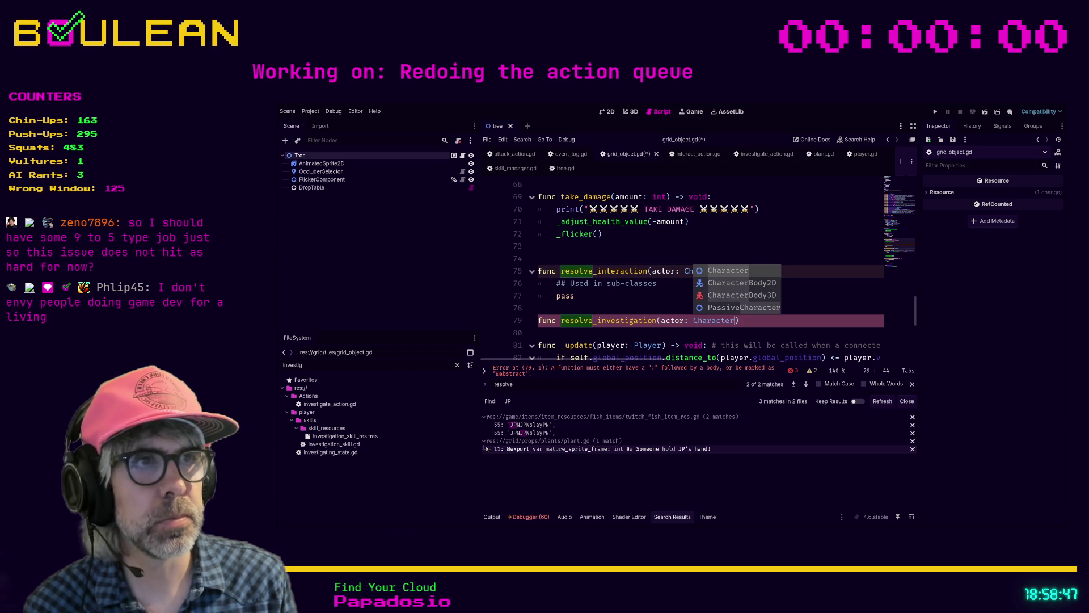
pyautogui.write(') -> void')
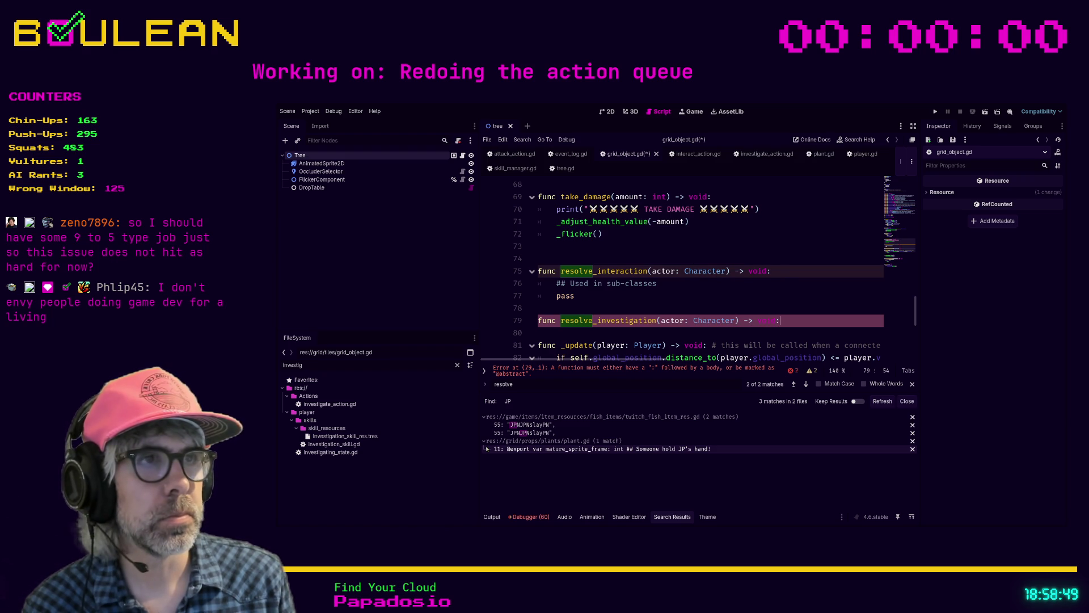
pyautogui.write(':')
pyautogui.press('Return')
pyautogui.write('pass')
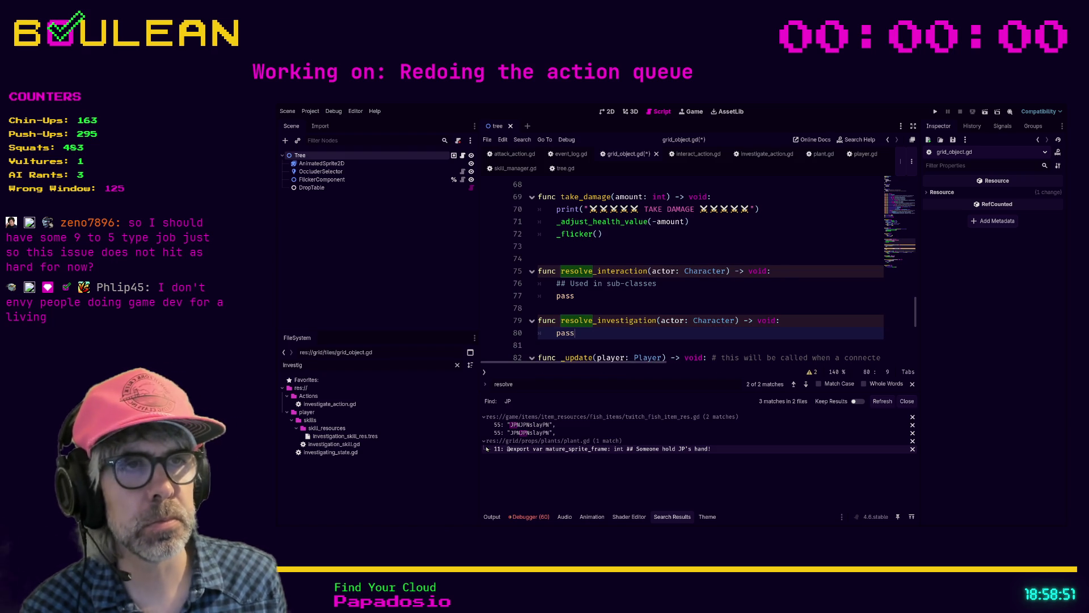
pyautogui.hotkey('ctrl', 's')
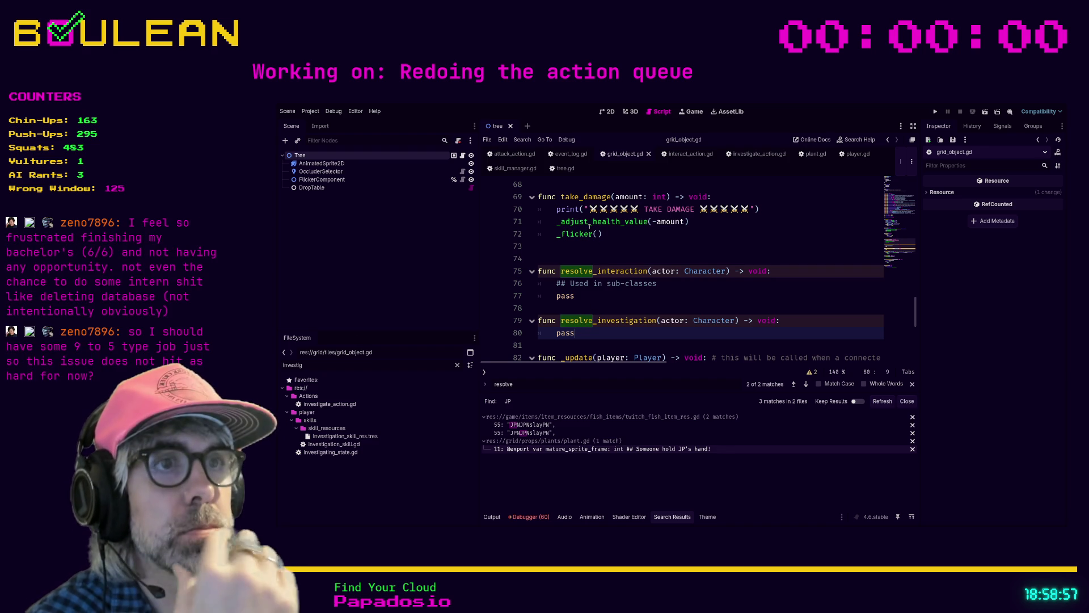
# - Rename the line 23 call in investigate_action.gd to target.resolve_investigation
pyautogui.click(754, 154)
pyautogui.click(694, 271)
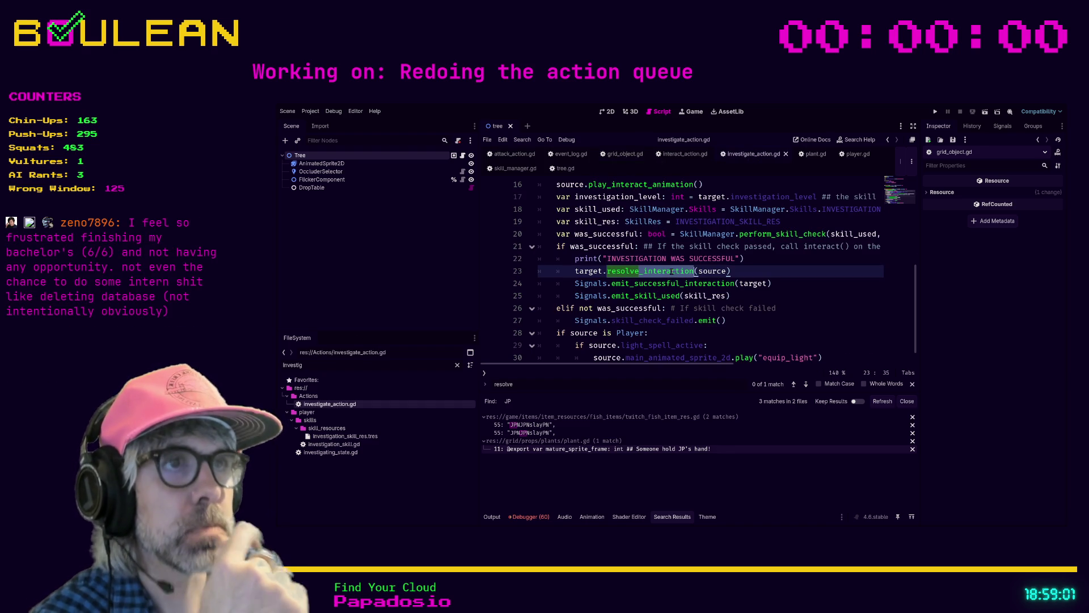
pyautogui.keyDown('shift'); pyautogui.click(645, 271); pyautogui.keyUp('shift')
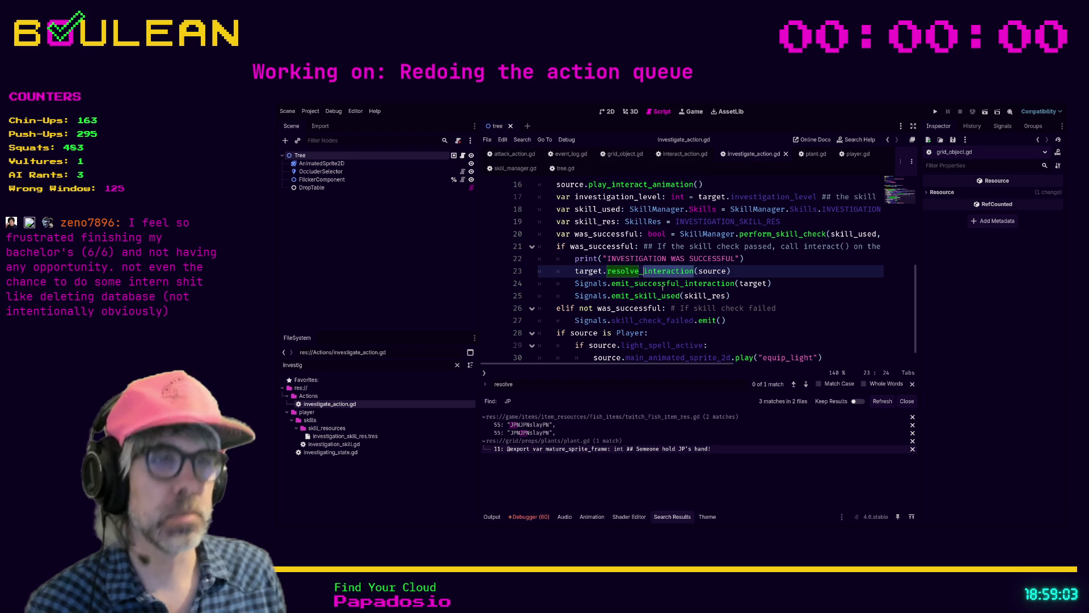
pyautogui.write('investigation')
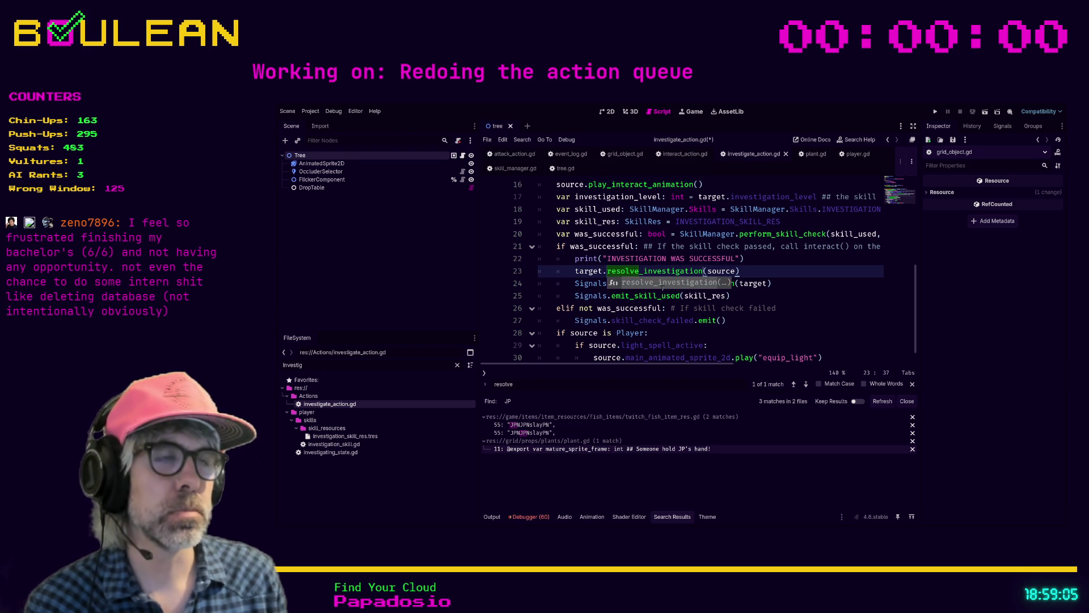
# - Jump to emit_successful_interaction's definition in signals.gd
pyautogui.press('Down')
pyautogui.press('End')
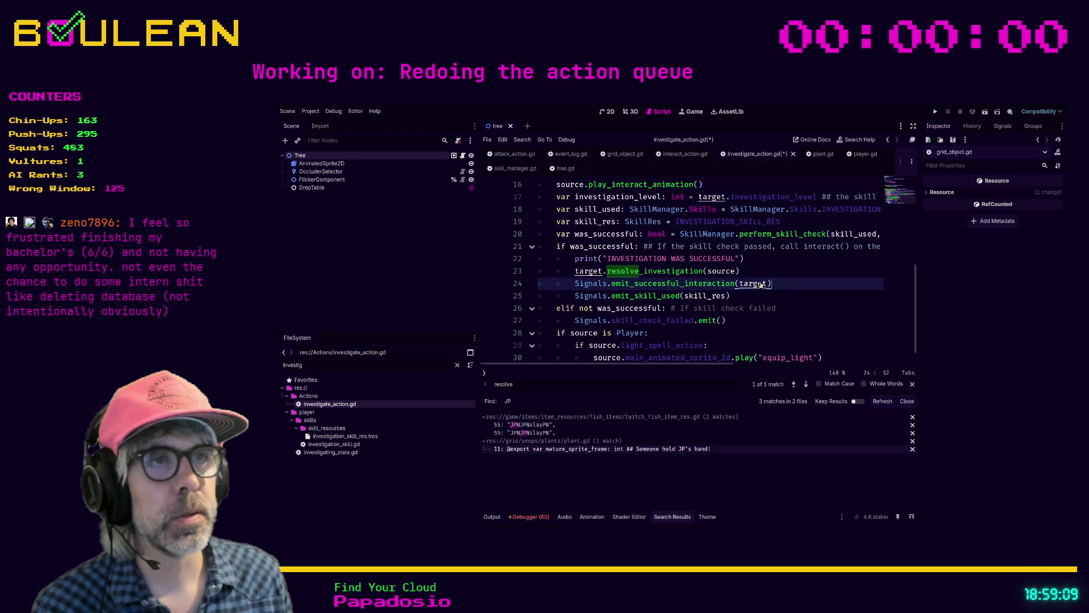
pyautogui.keyDown('ctrl'); pyautogui.click(730, 283); pyautogui.keyUp('ctrl')
pyautogui.click(716, 294)
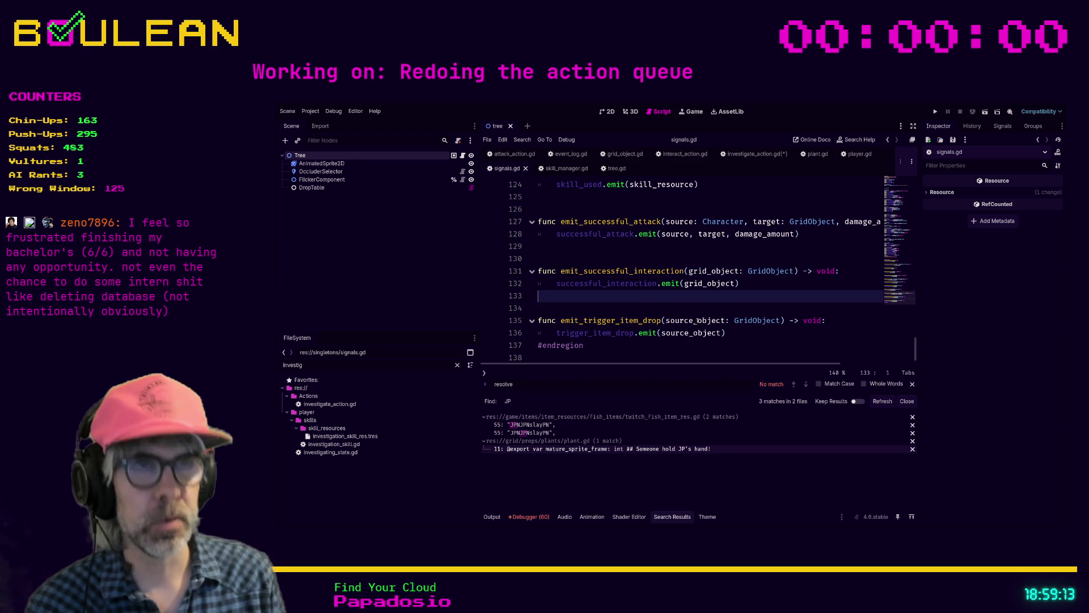
# - Write emit_successful_investigation(source: Character, target: GridObject) -> void with a pass body in signals.gd
pyautogui.press('Return')
pyautogui.press('Return')
pyautogui.write('func emit_')
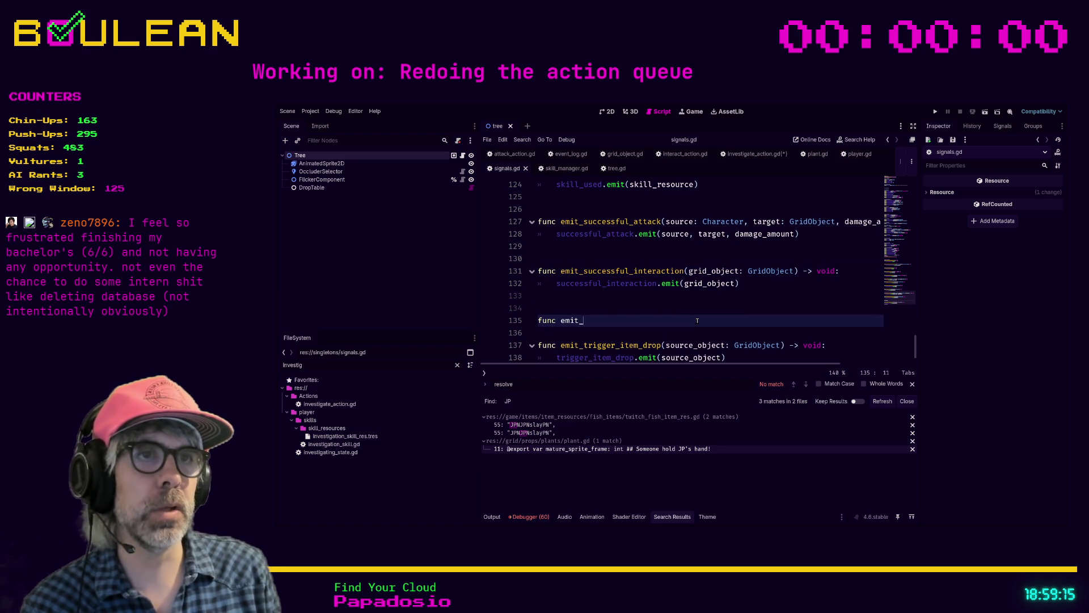
pyautogui.write('successful_')
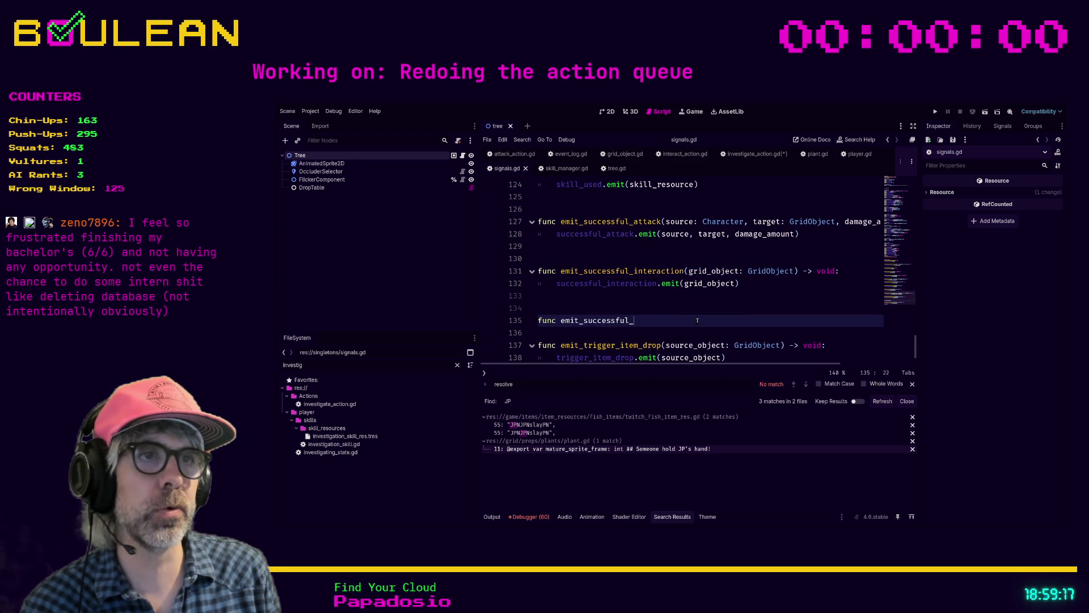
pyautogui.write('investigation(grid_')
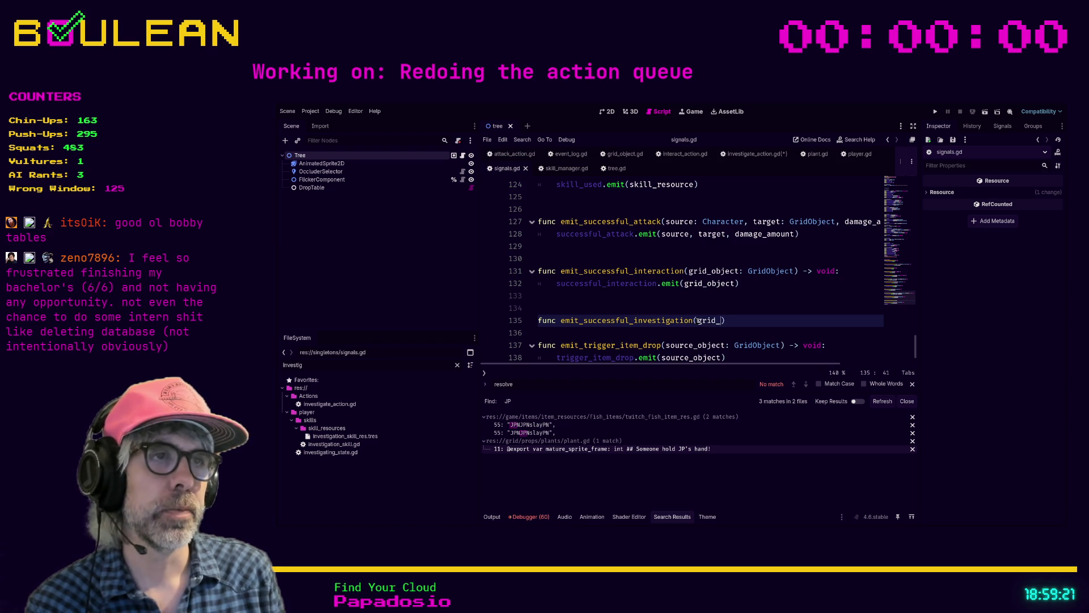
pyautogui.press('BackSpace')
pyautogui.press('BackSpace')
pyautogui.press('BackSpace')
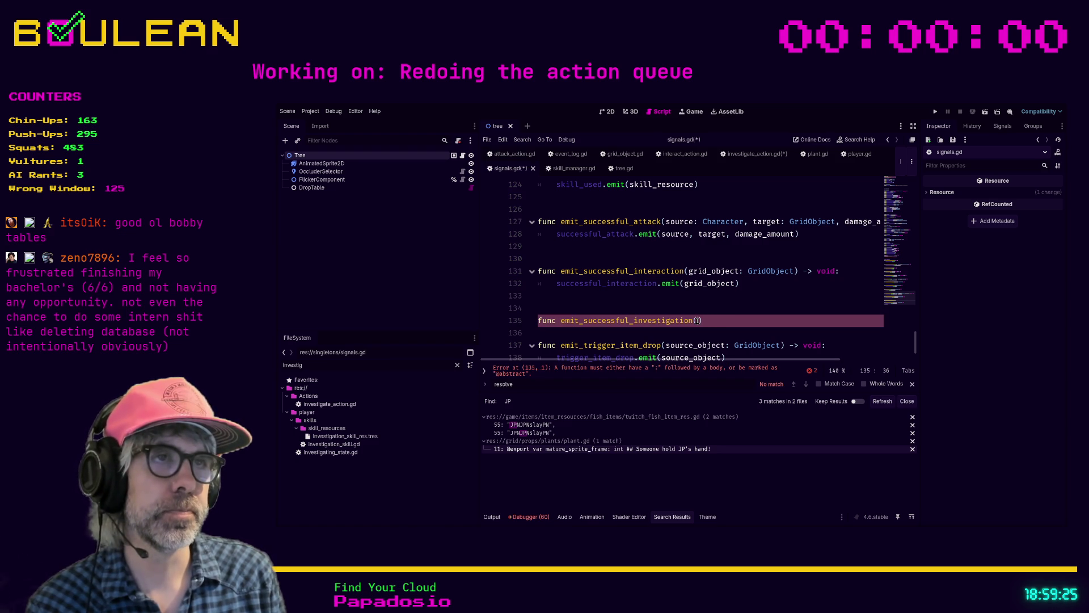
pyautogui.write('source: ')
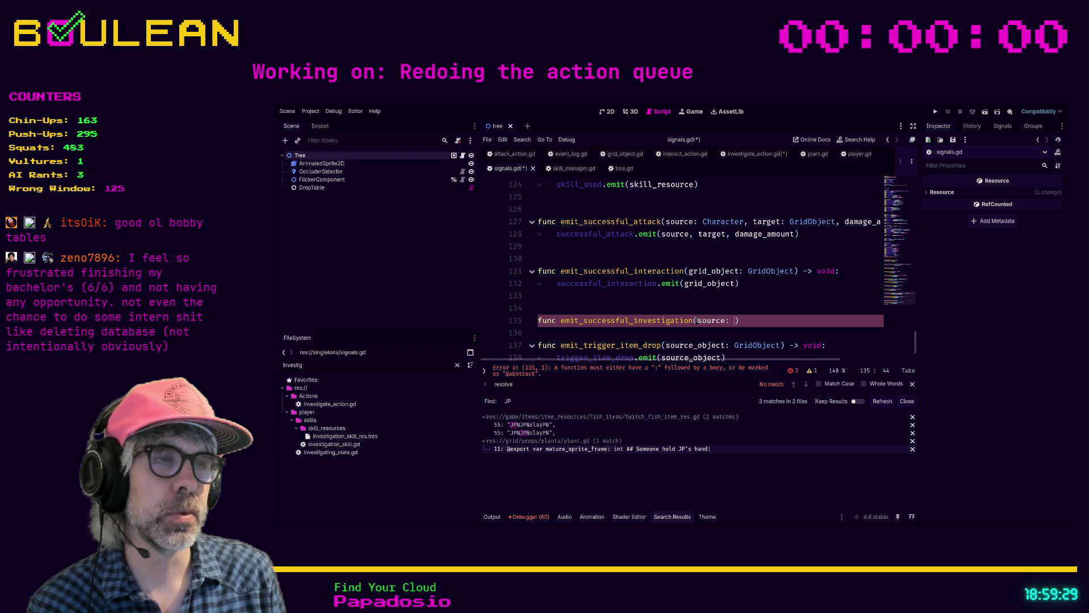
pyautogui.write('Character, target: Grid')
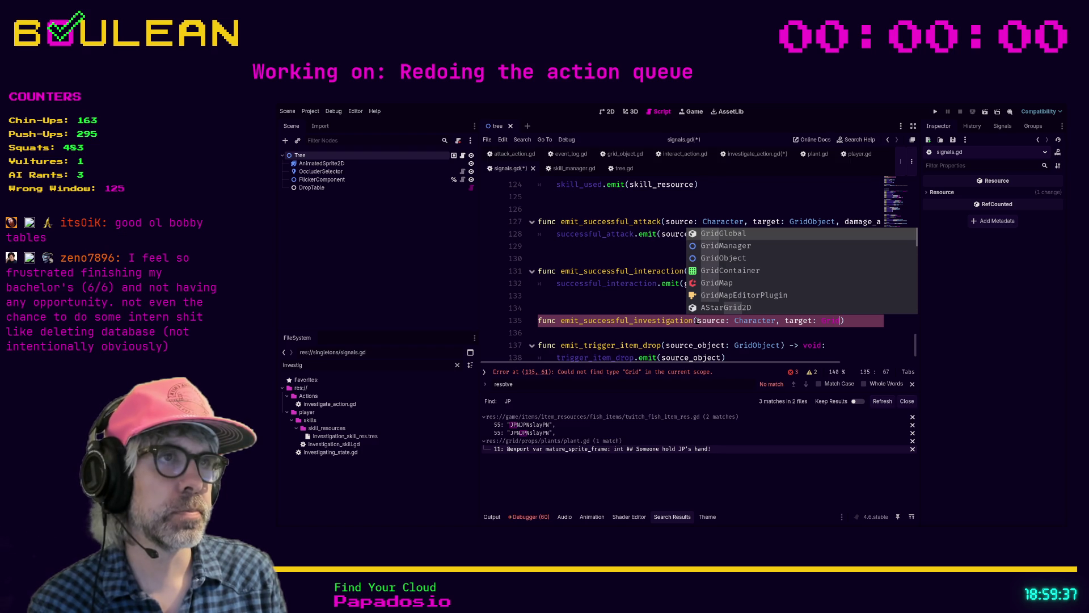
pyautogui.write('O')
pyautogui.press('Return')
pyautogui.write(') -> ')
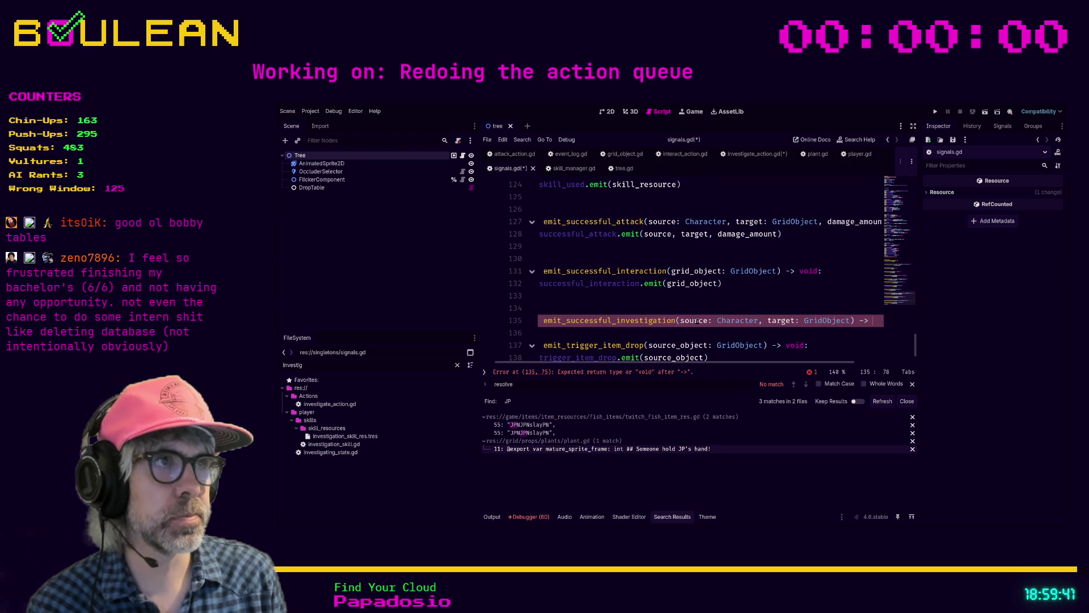
pyautogui.write('void:')
pyautogui.press('Return')
pyautogui.write('pass')
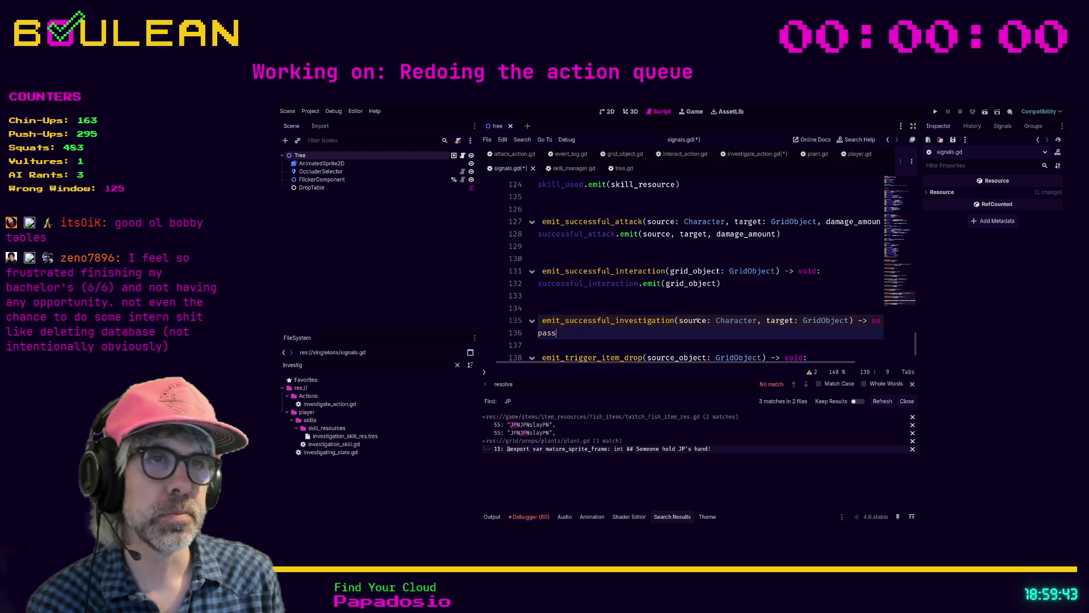
pyautogui.press('Home')
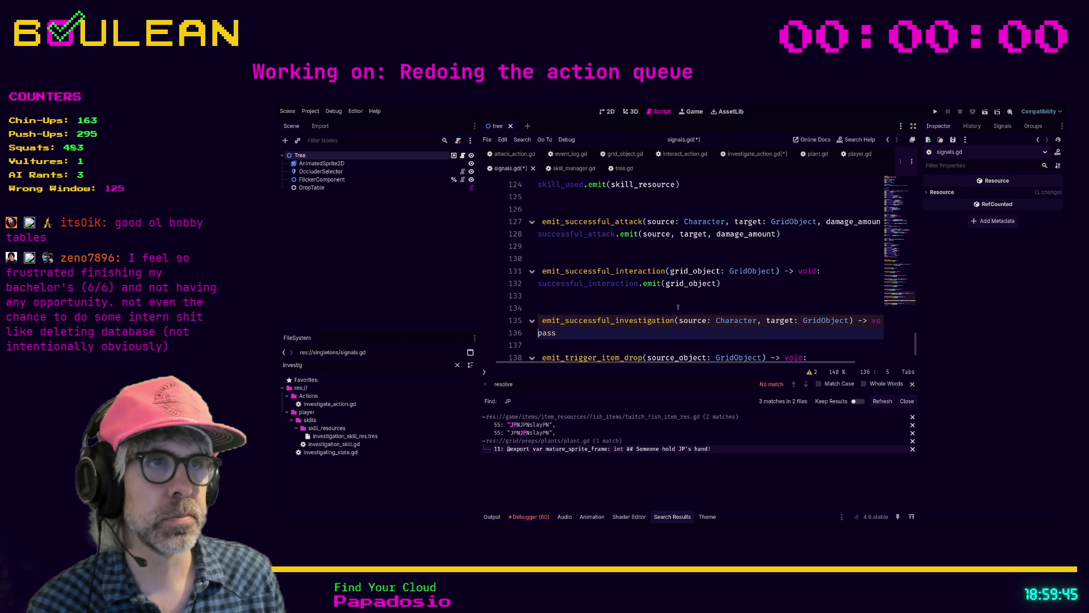
pyautogui.moveTo(876, 321); pyautogui.dragTo(583, 321)
pyautogui.scroll(10, 639, 285)
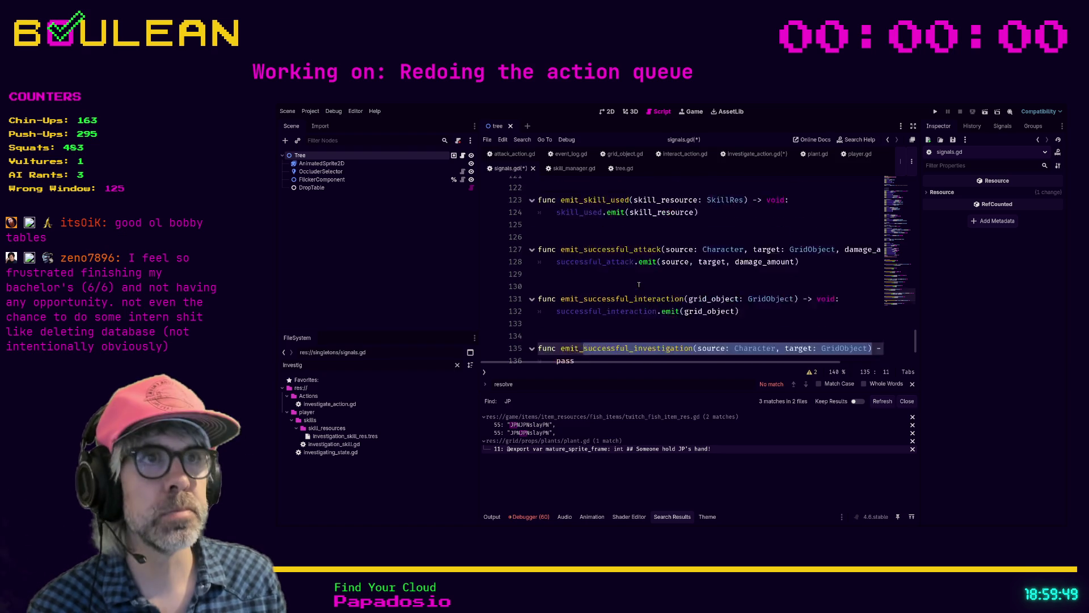
pyautogui.scroll(7, 639, 284)
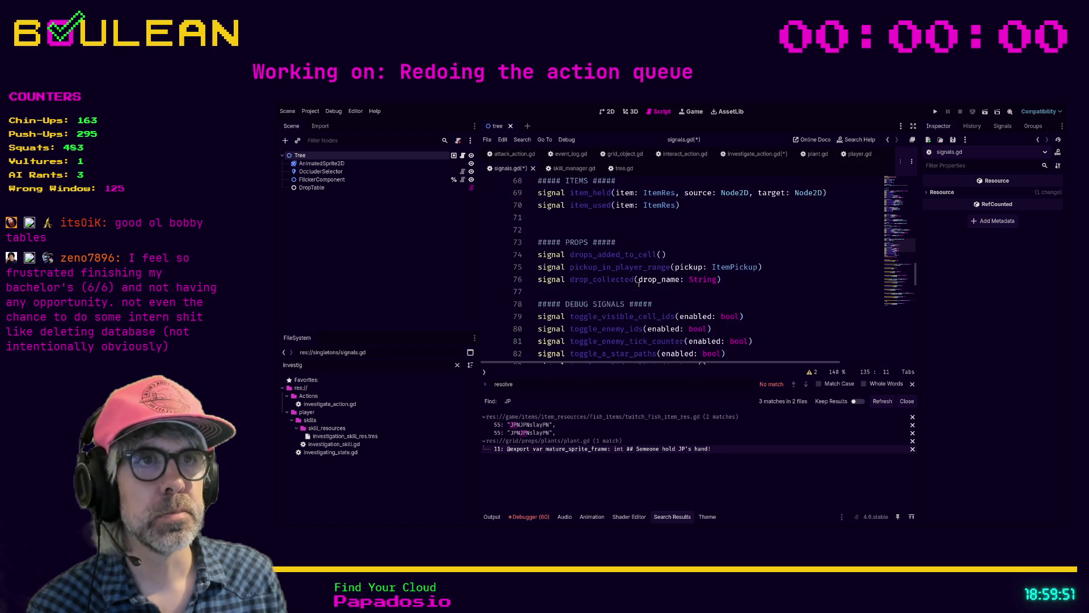
pyautogui.scroll(3, 638, 285)
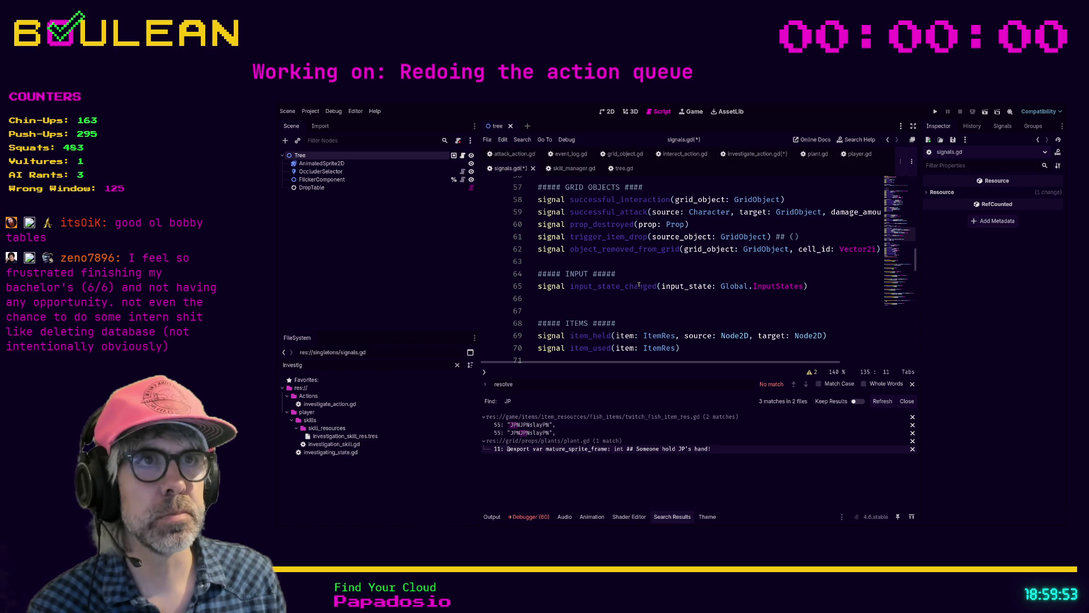
# - Add signal successful_investigation(source: Character, target: GridObject) after player_completed_action among the player action signals
pyautogui.scroll(4, 607, 296)
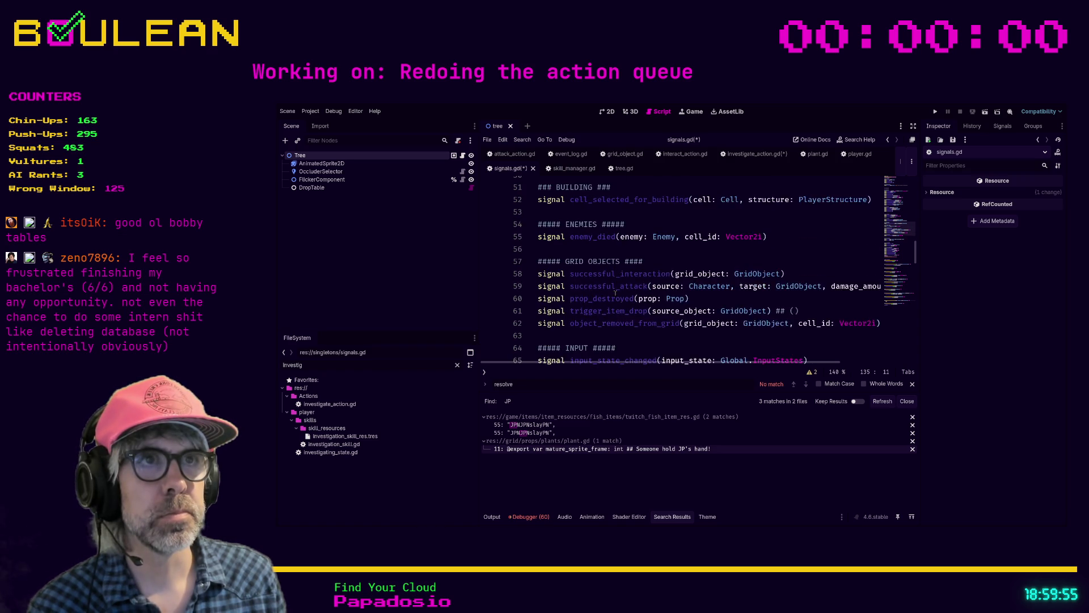
pyautogui.scroll(7, 616, 293)
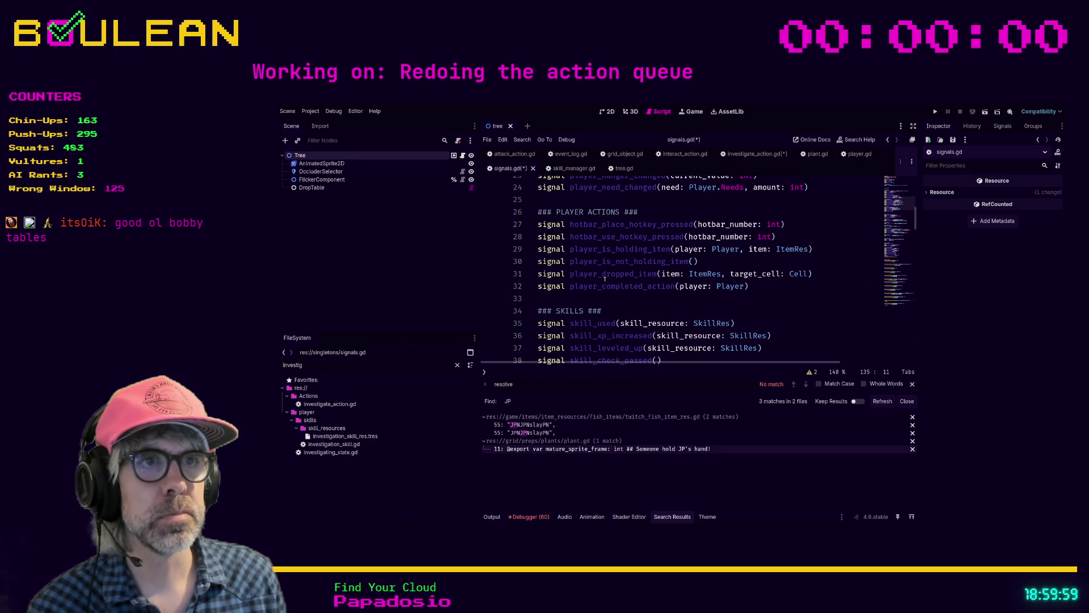
pyautogui.scroll(3, 605, 279)
pyautogui.scroll(-2, 568, 295)
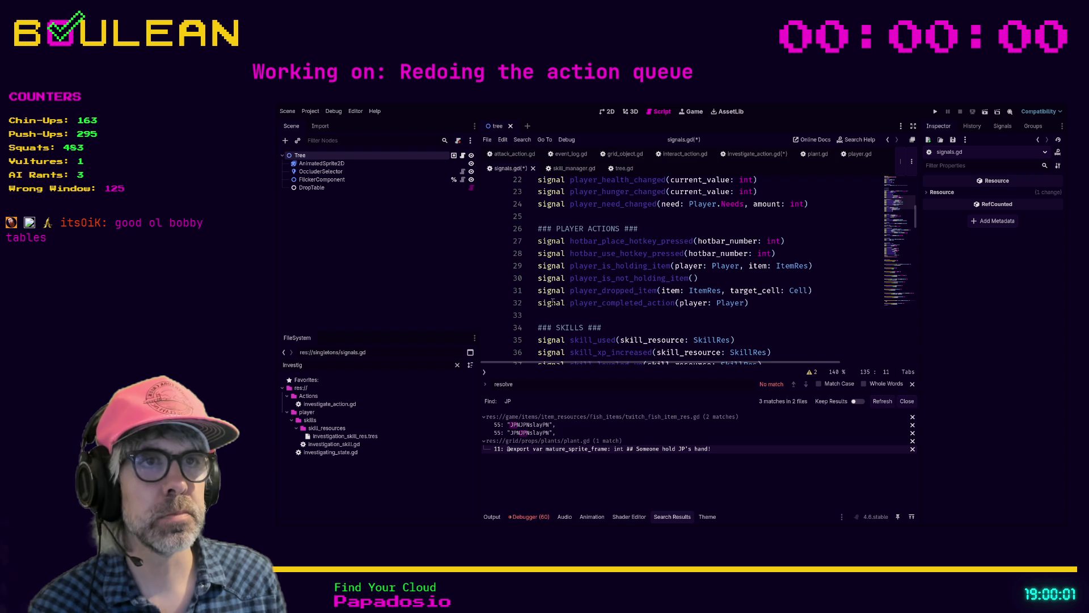
pyautogui.click(553, 304)
pyautogui.click(585, 323)
pyautogui.press('Return')
pyautogui.press('Return')
pyautogui.press('Up')
pyautogui.press('Up')
pyautogui.write('signal successful_investigation(source: Character, target: GridObject)')
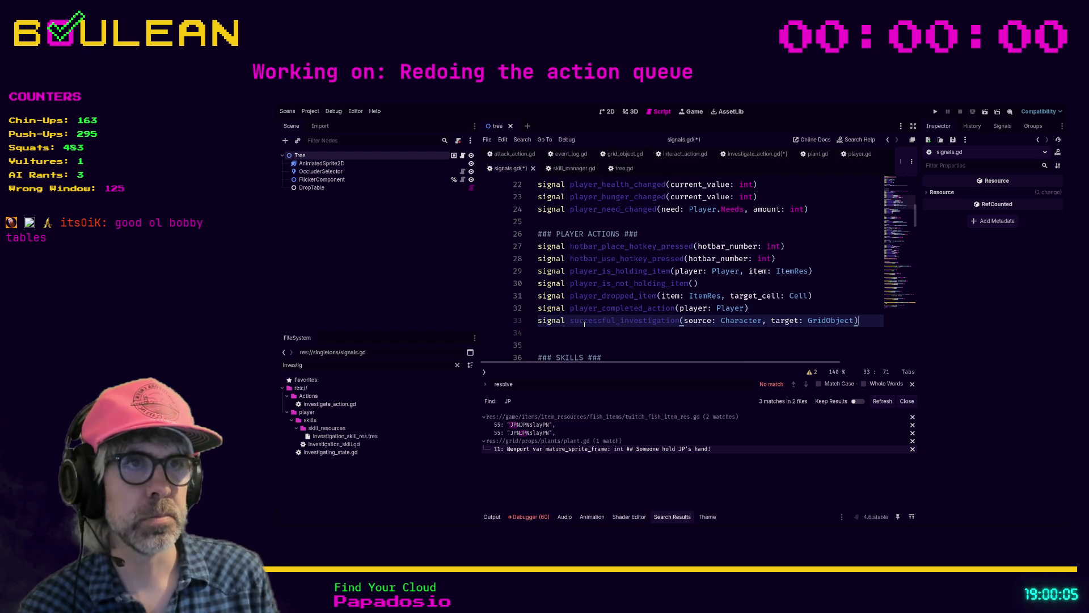
# - Save signals.gd and start a search in the script
pyautogui.click(695, 345)
pyautogui.hotkey('ctrl', 's')
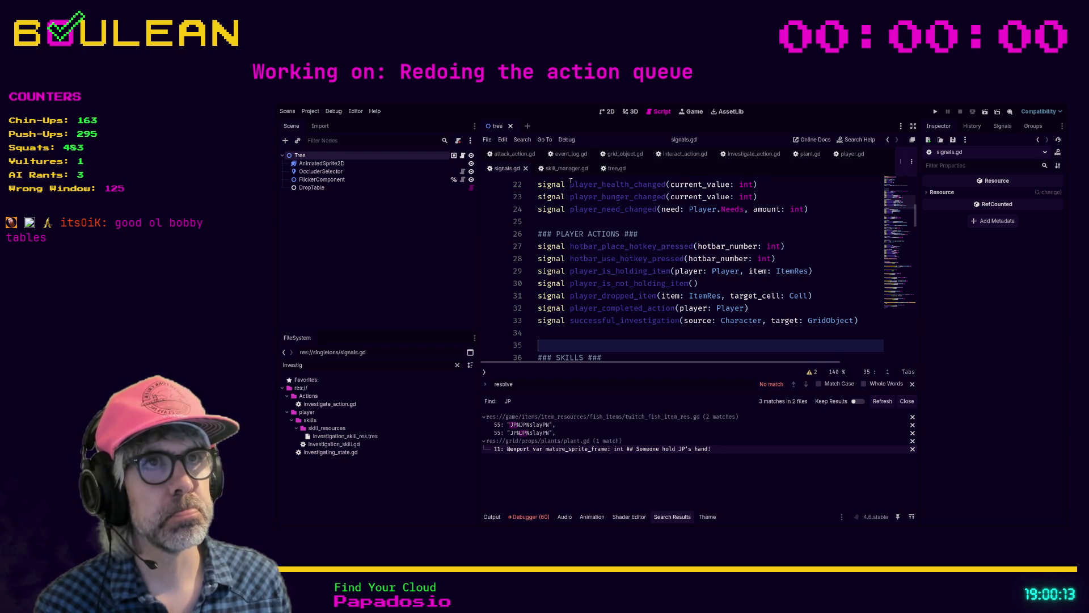
pyautogui.hotkey('ctrl', 'f')
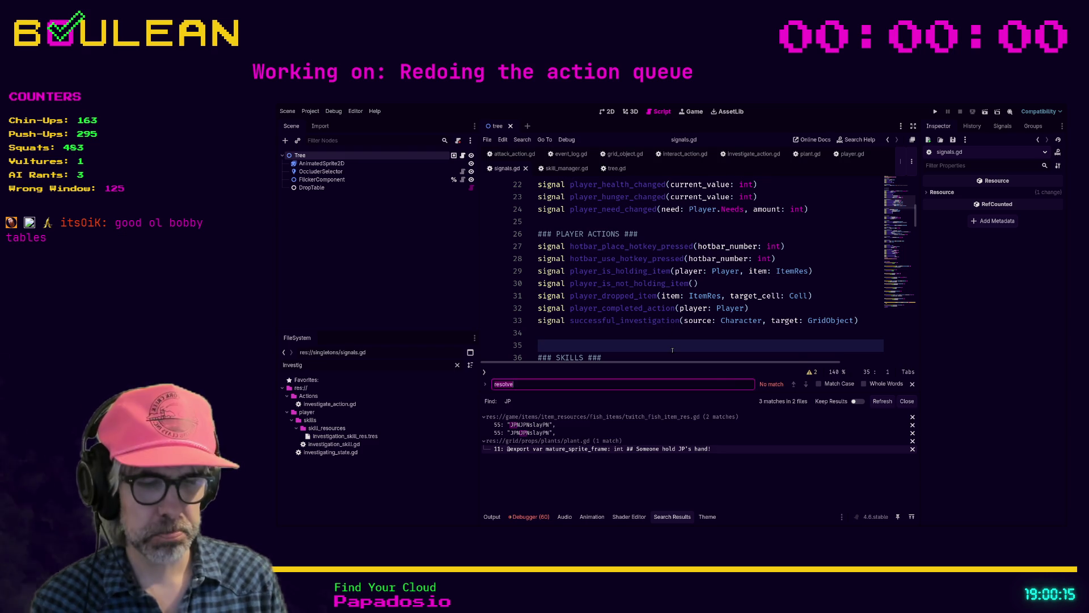
# - Find emit_successful_investigation and select its placeholder pass
pyautogui.write('emit_succe')
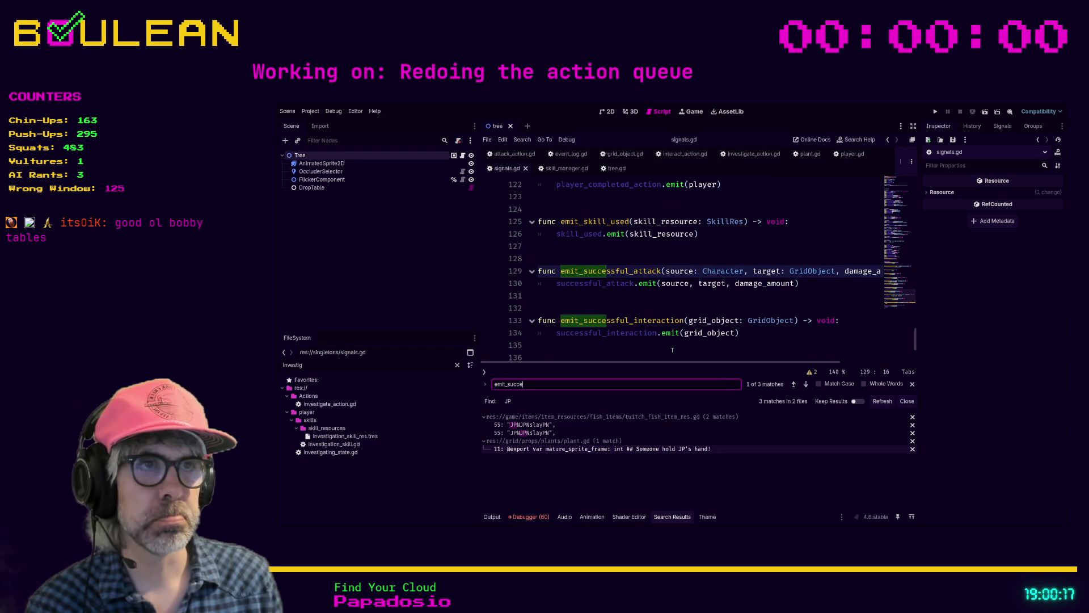
pyautogui.scroll(-3, 673, 350)
pyautogui.click(630, 345)
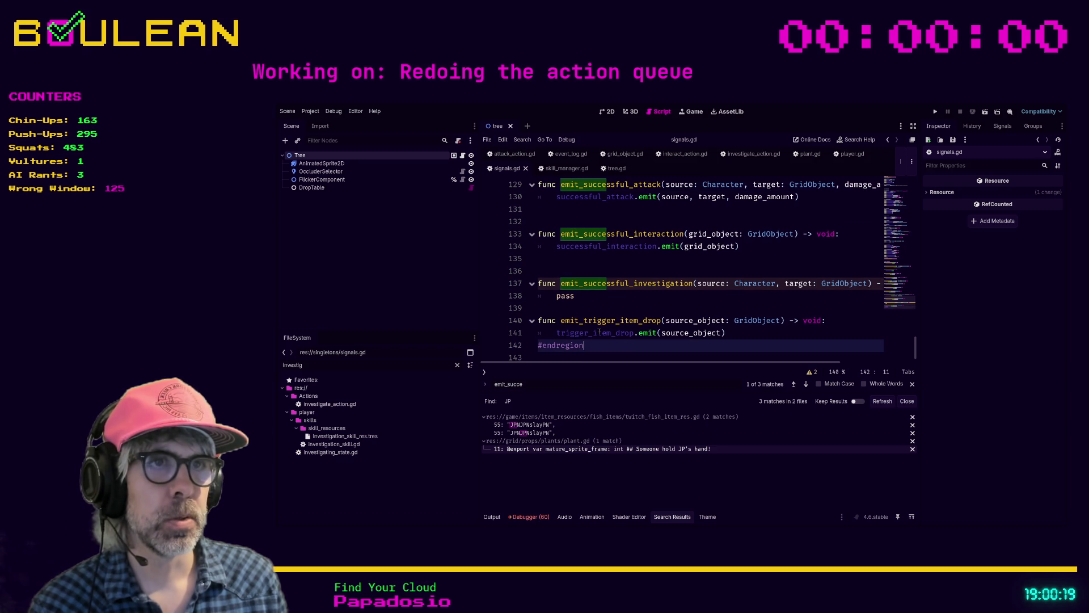
pyautogui.doubleClick(564, 296)
# - Replace pass with successful_investigation.emit(source, target) and save signals.gd
pyautogui.write('successful')
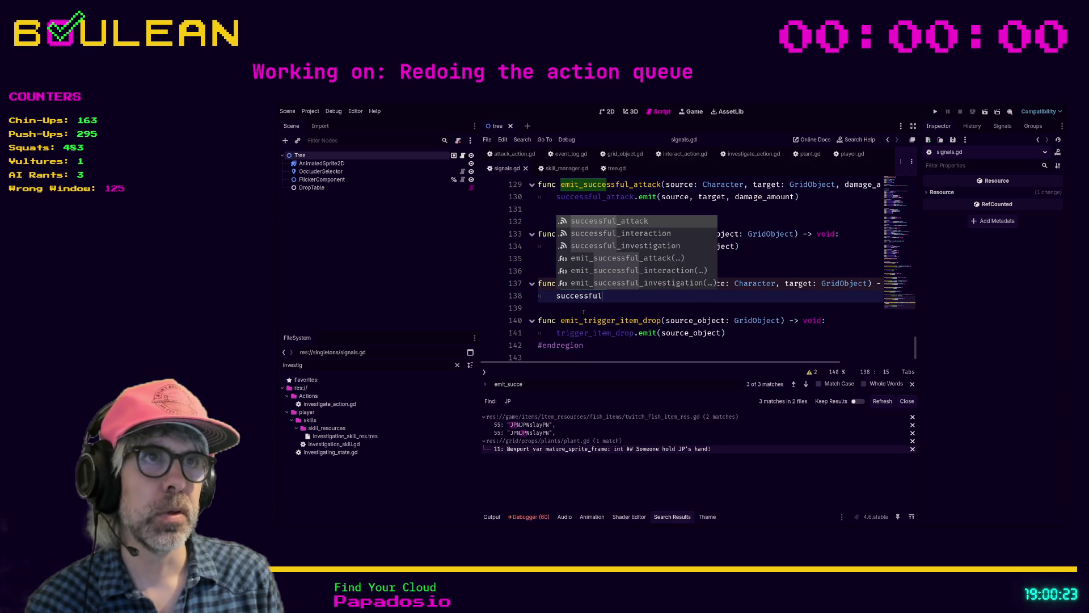
pyautogui.press('Down')
pyautogui.press('Down')
pyautogui.press('Return')
pyautogui.write('.emit')
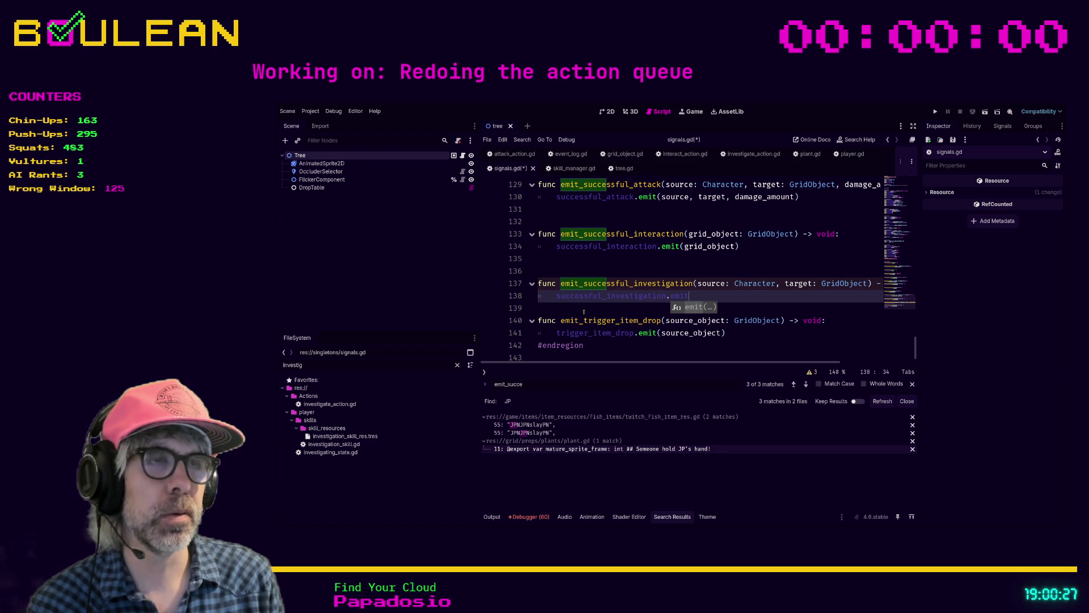
pyautogui.write('(source, target')
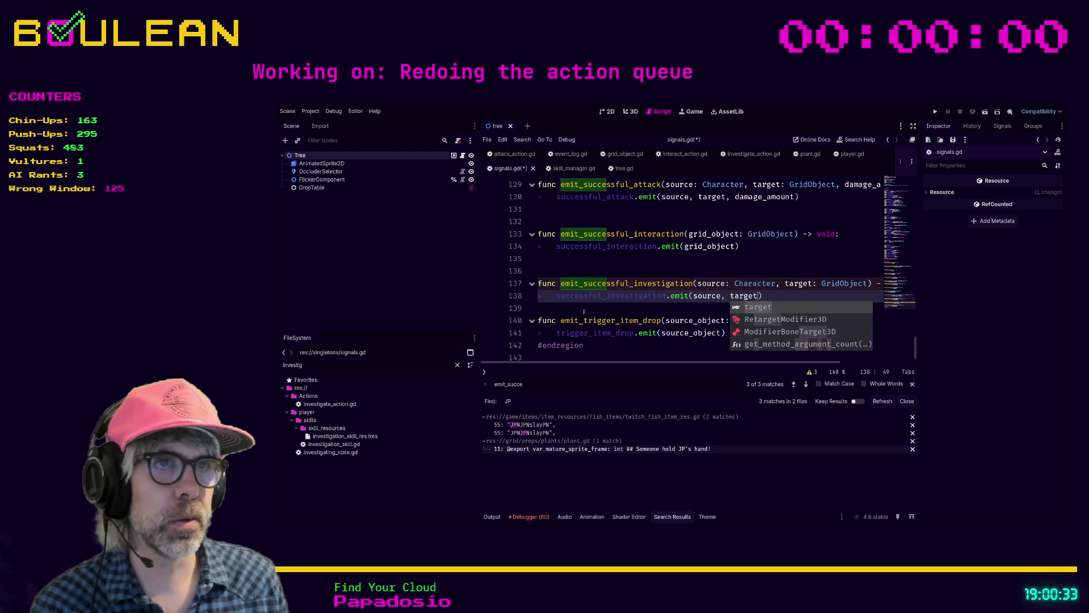
pyautogui.press('Escape')
pyautogui.press('Down')
pyautogui.hotkey('ctrl', 's')
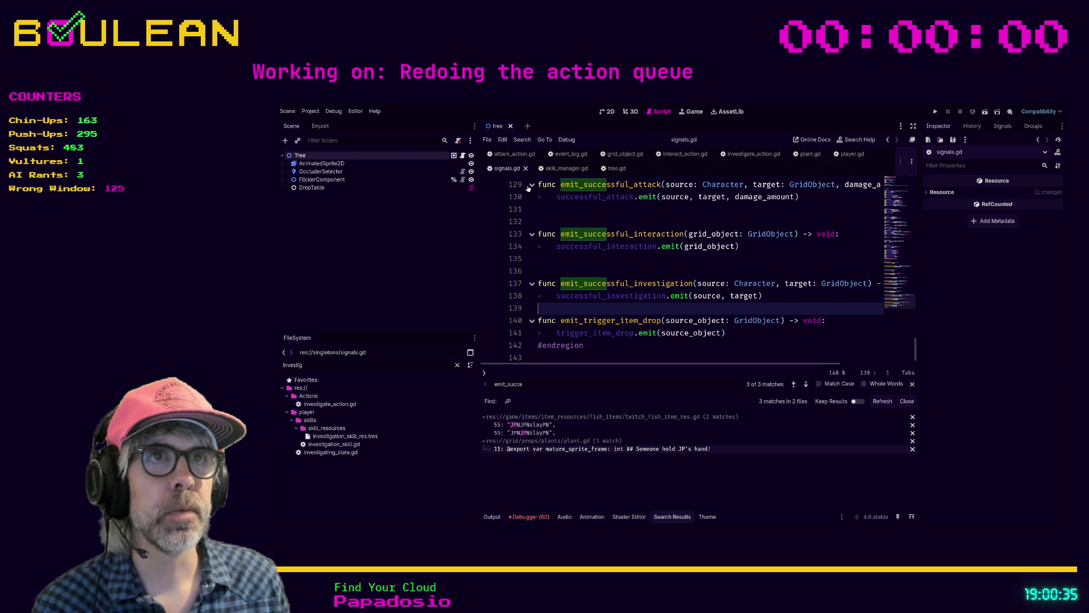
# - In investigate_action.gd, add Signals.emit_successful_investigation(source, target) after line 24
pyautogui.click(752, 154)
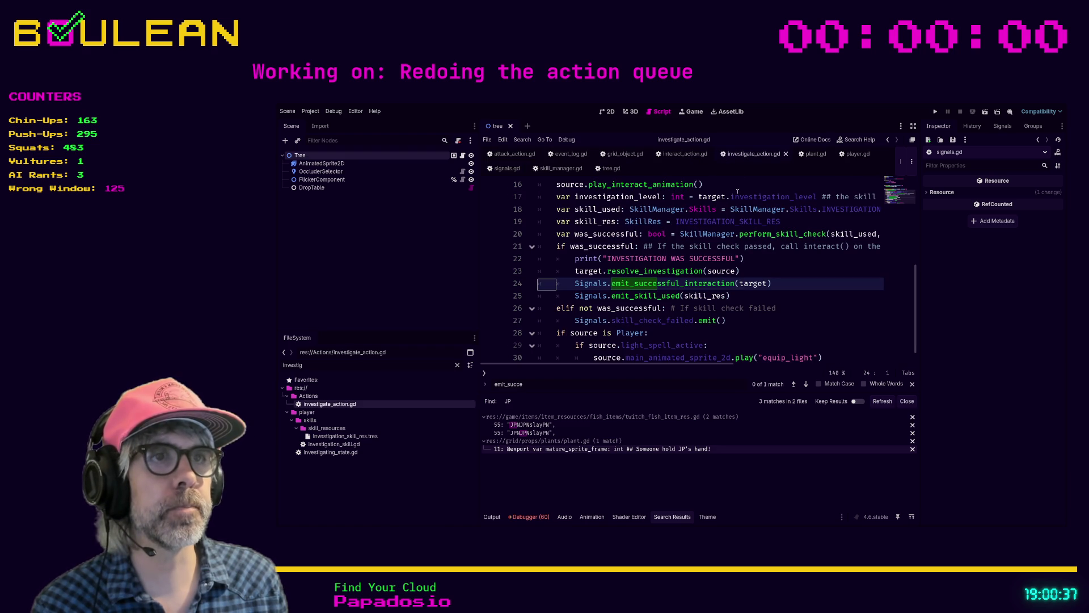
pyautogui.click(740, 271)
pyautogui.click(775, 283)
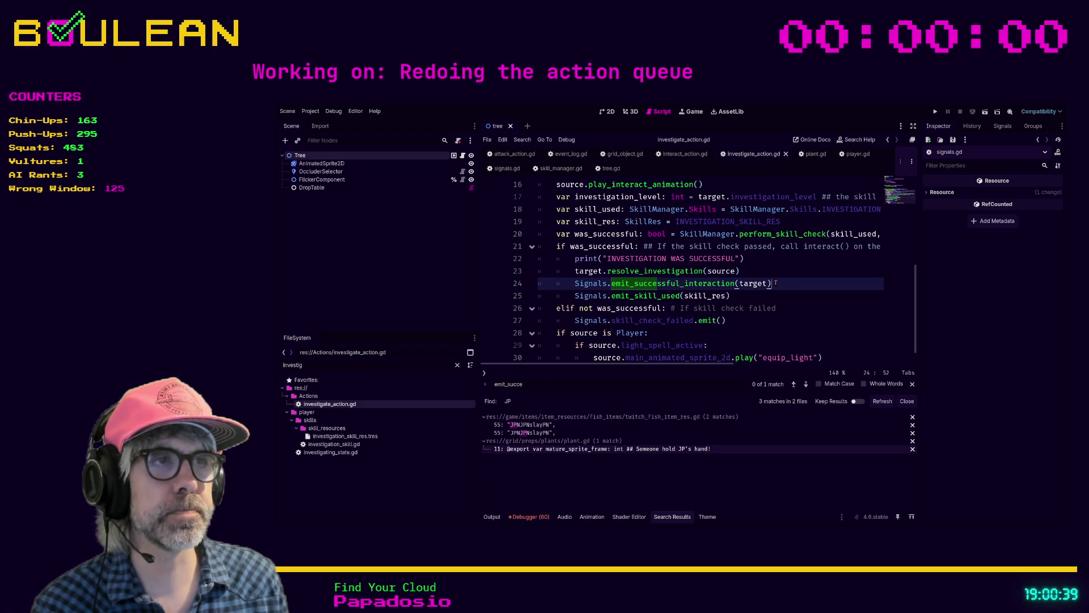
pyautogui.press('Return')
pyautogui.write('Sig')
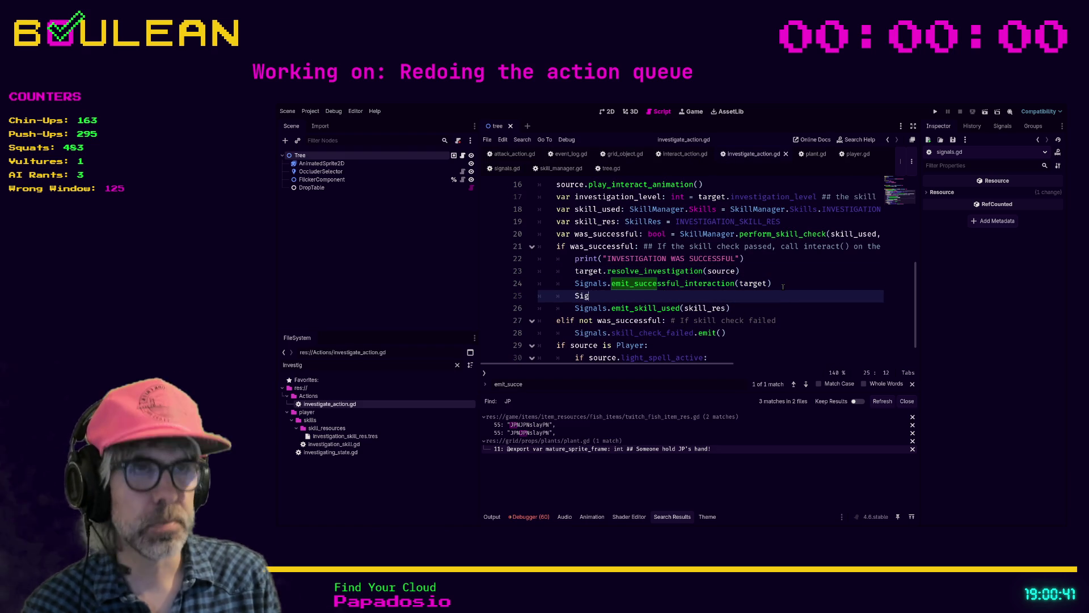
pyautogui.write('nals.emit_success')
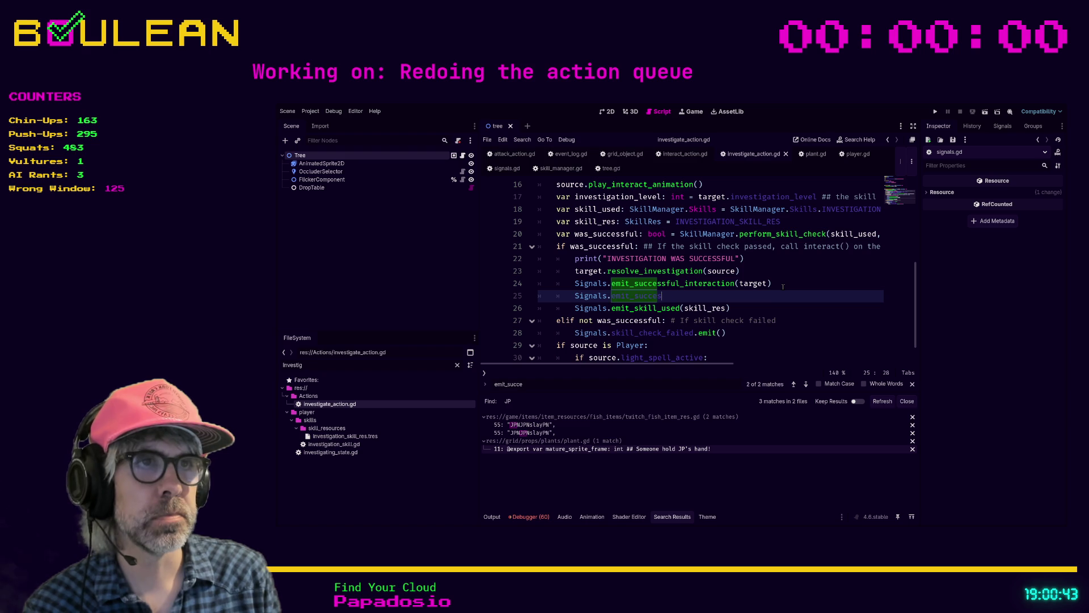
pyautogui.press('Down')
pyautogui.press('Down')
pyautogui.press('Return')
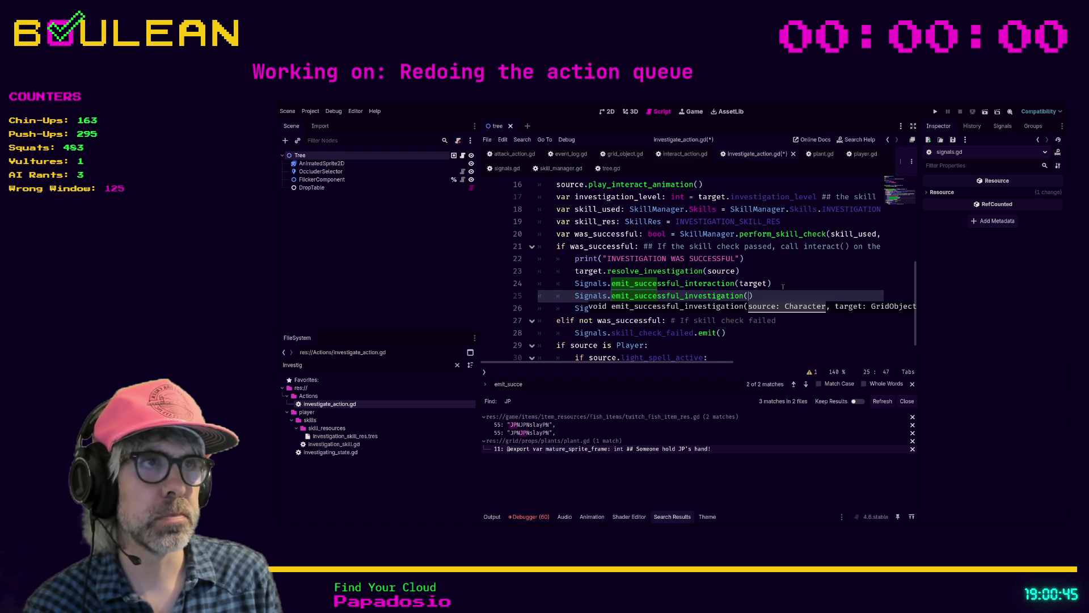
pyautogui.write('source, target')
# - Delete the old emit_successful_interaction(target) line
pyautogui.click(783, 287)
pyautogui.hotkey('shift', 'Home')
pyautogui.hotkey('shift', 'Home')
pyautogui.press('BackSpace')
pyautogui.press('BackSpace')
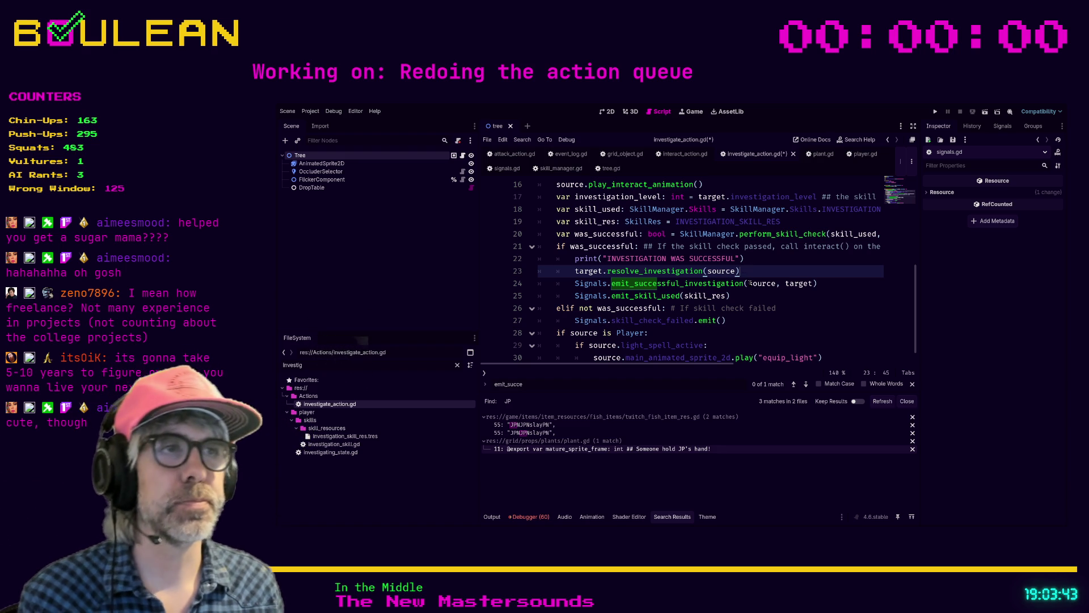
# - Save investigate_action.gd and review lines 23–27 of the skill check code
pyautogui.press('Down')
pyautogui.hotkey('ctrl', 's')
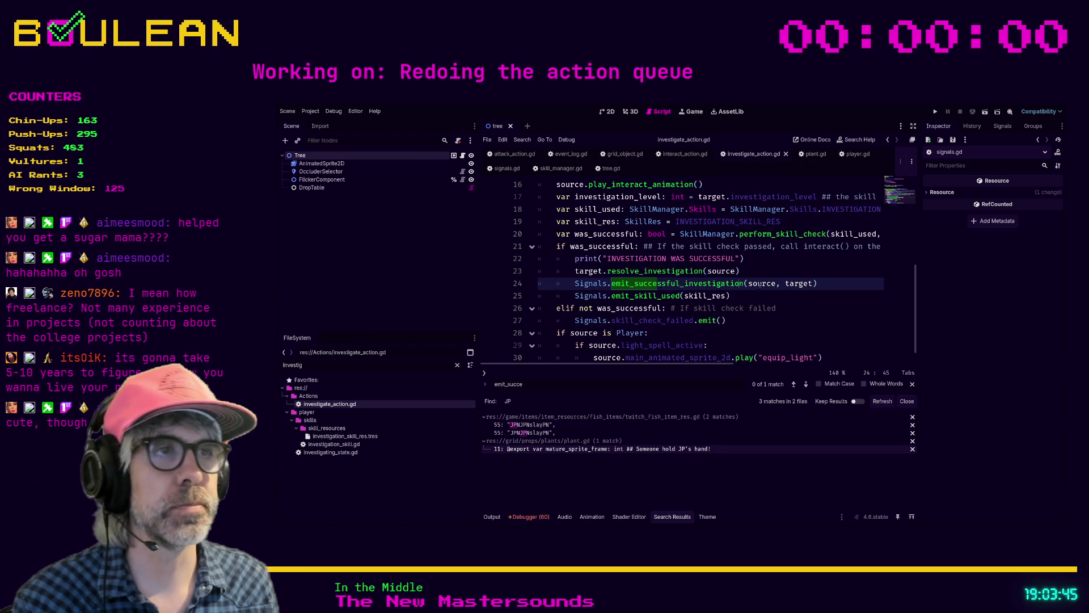
pyautogui.click(813, 275)
pyautogui.scroll(1, 813, 276)
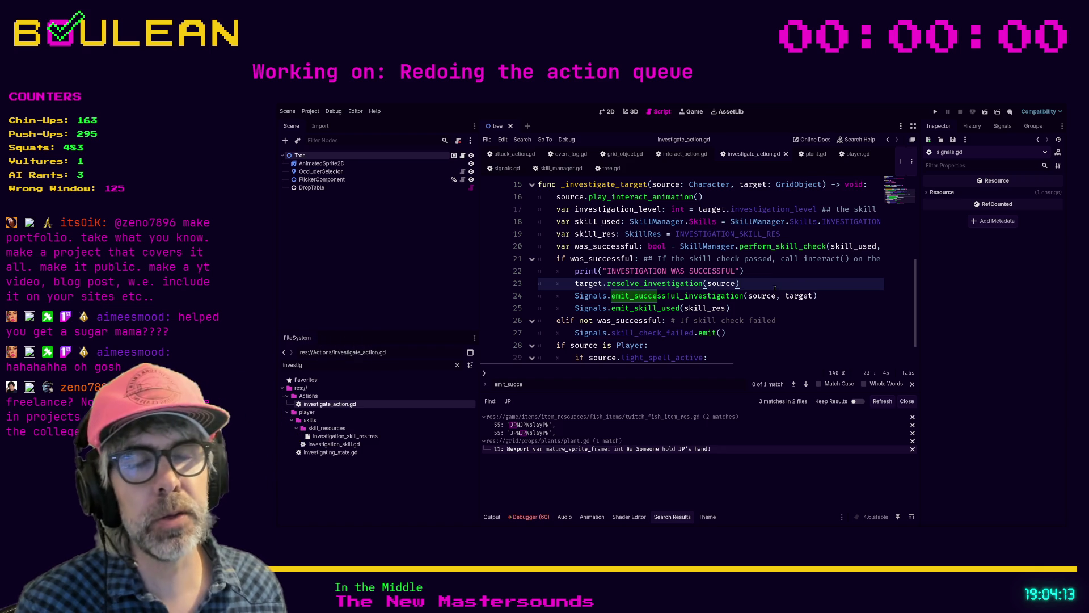
pyautogui.scroll(-1, 775, 289)
pyautogui.click(741, 289)
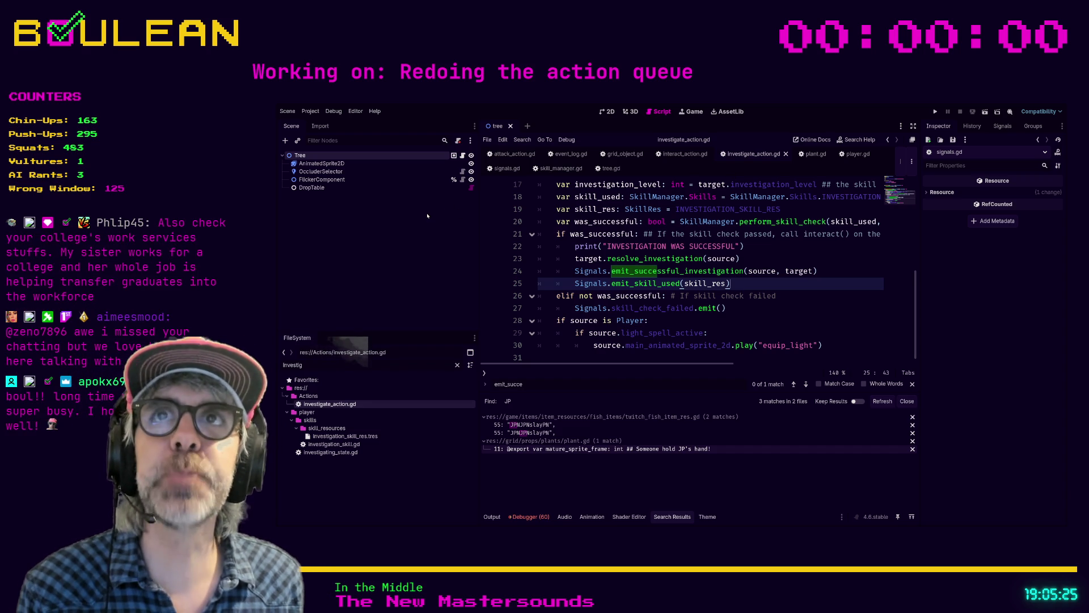
pyautogui.click(746, 313)
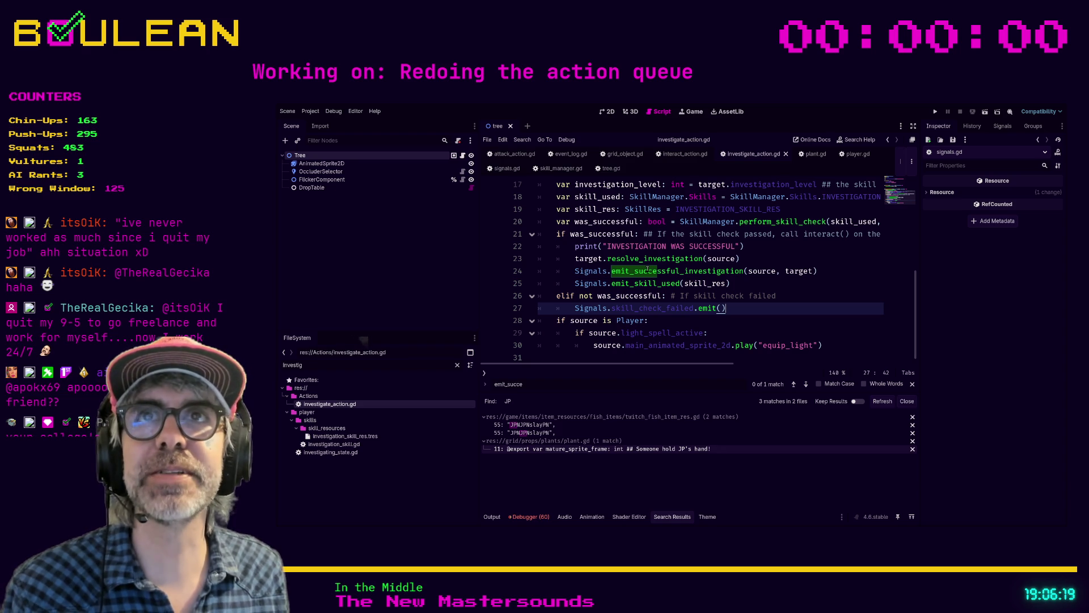
pyautogui.click(760, 333)
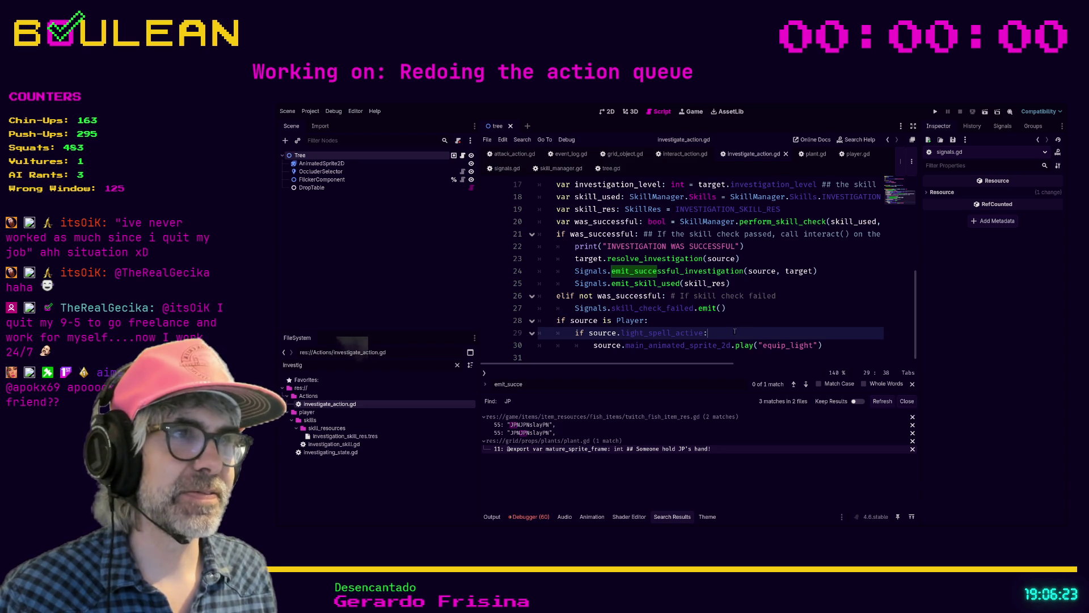
pyautogui.click(705, 323)
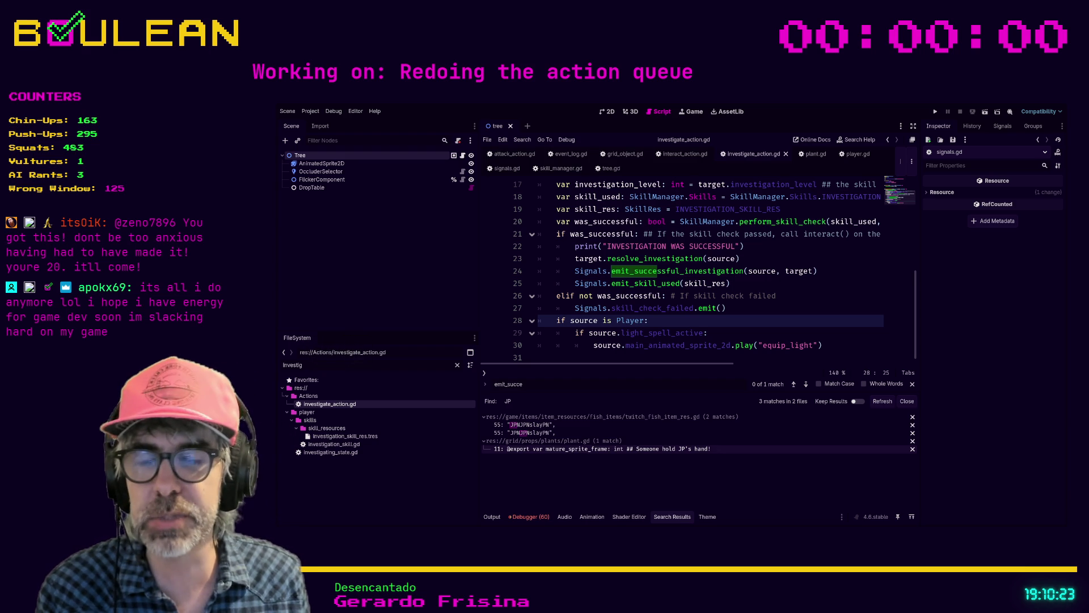
# - Review the skill_used declaration on line 18, deleting it and restoring it with undo
pyautogui.click(603, 353)
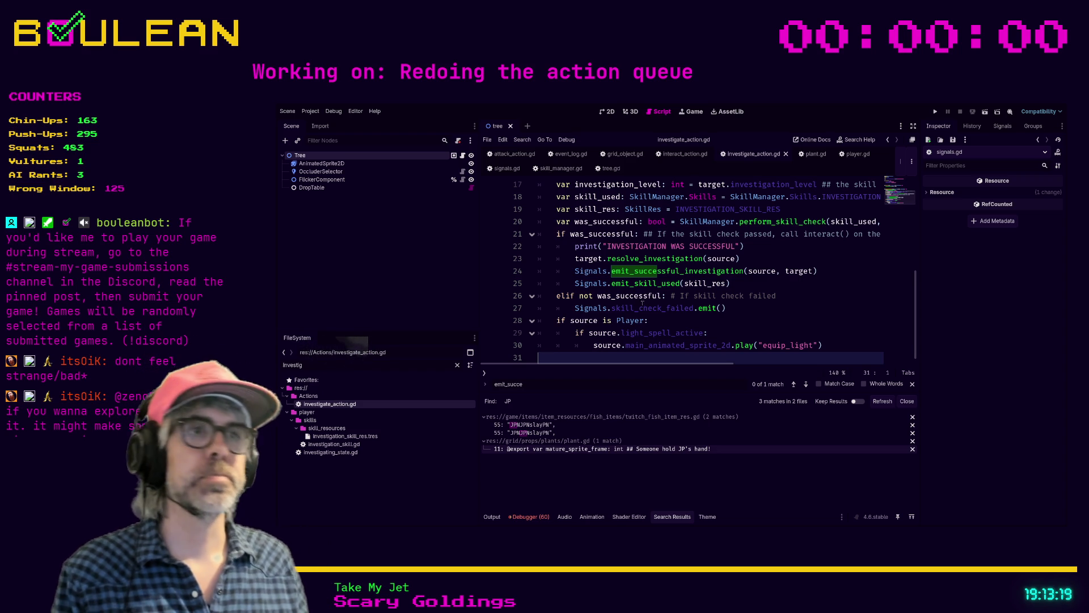
pyautogui.click(663, 320)
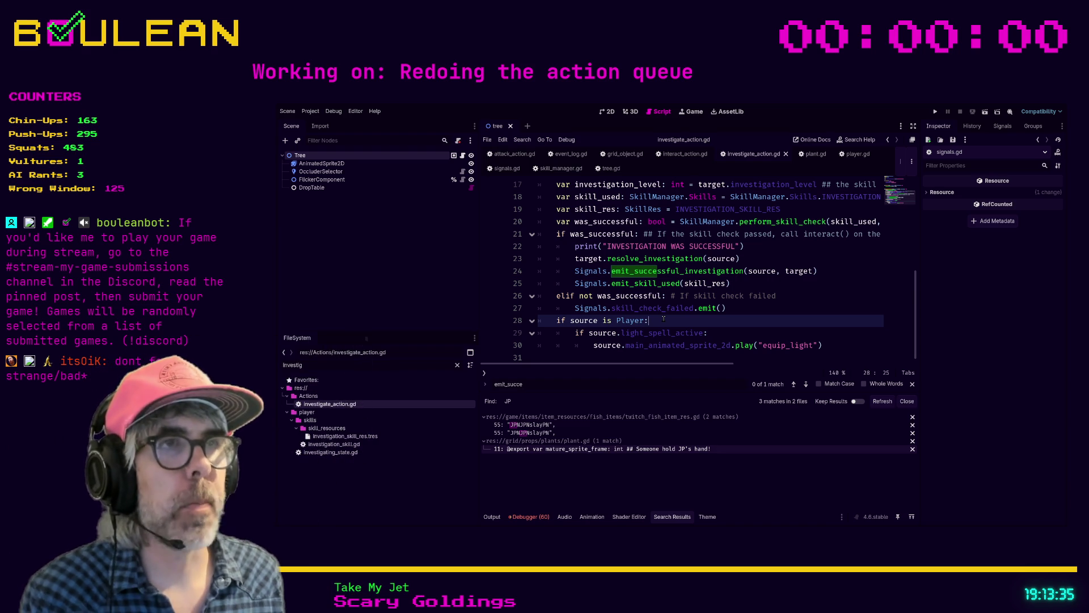
pyautogui.scroll(1, 744, 292)
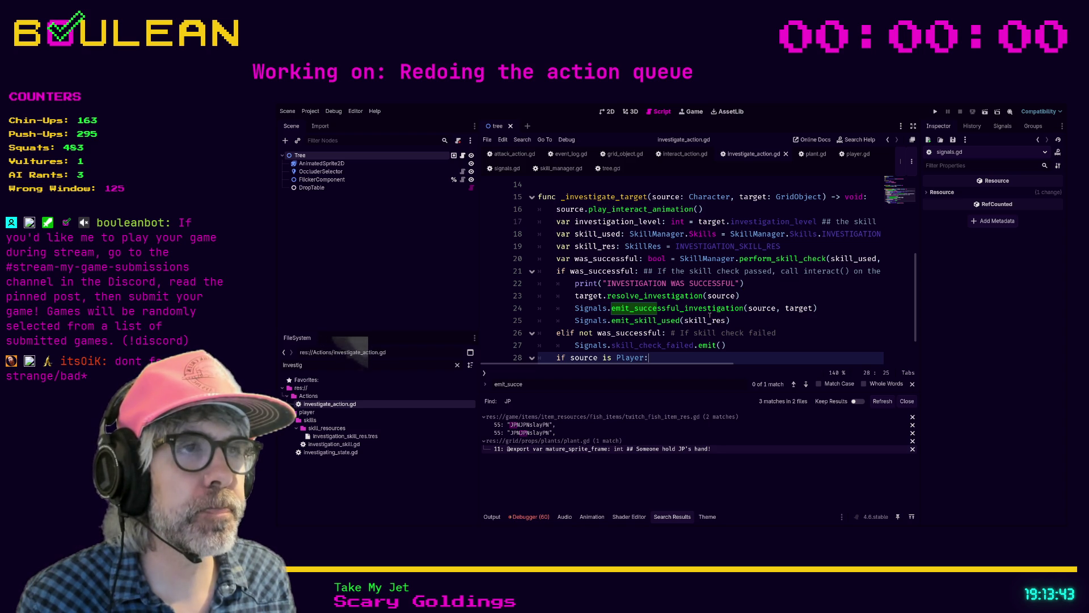
pyautogui.click(563, 234)
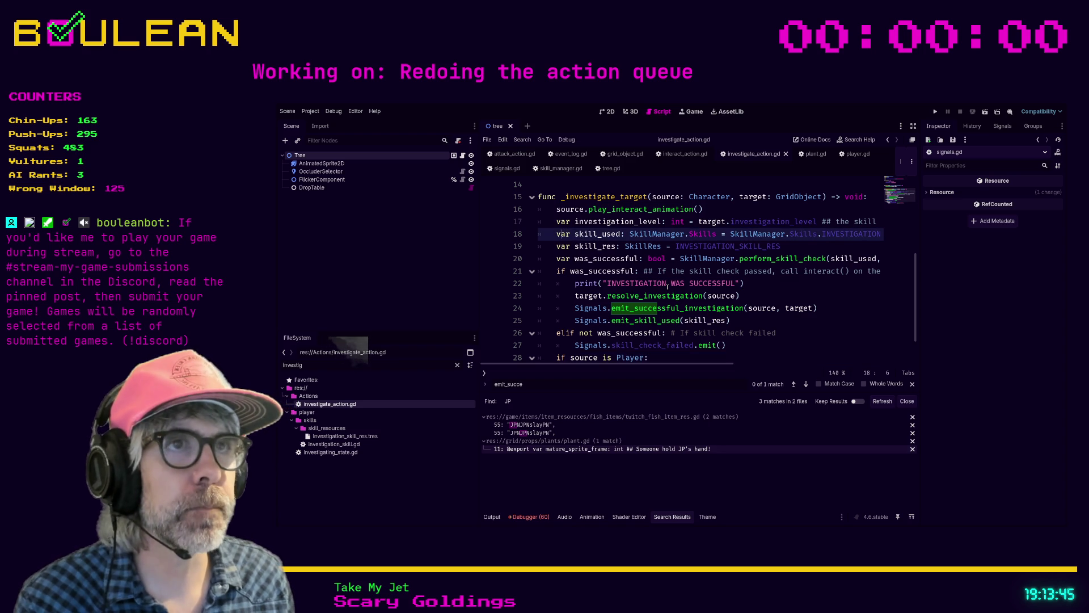
pyautogui.press('Left')
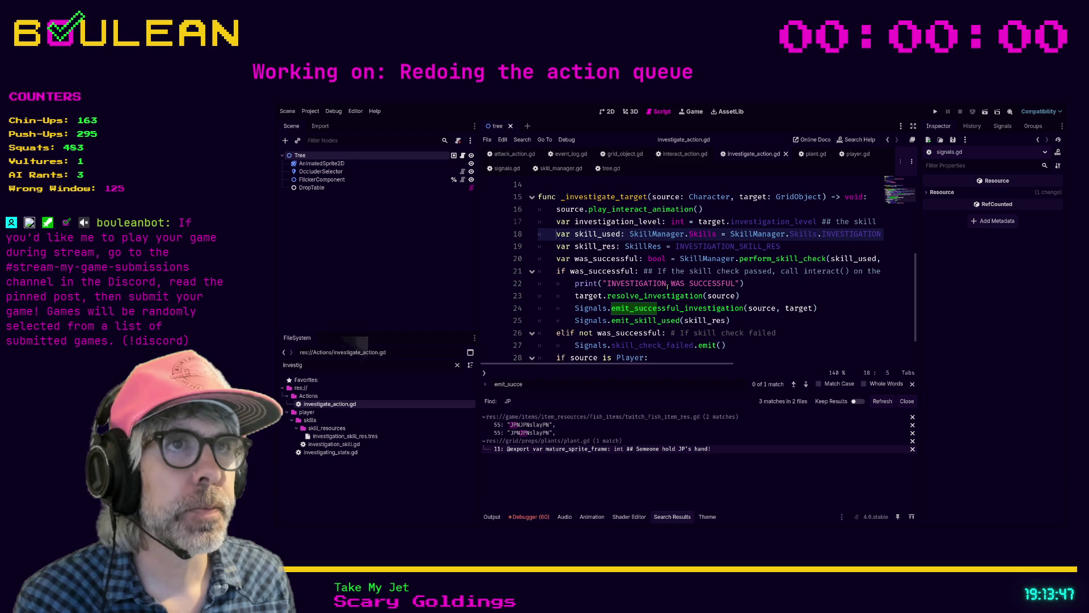
pyautogui.press('Up')
pyautogui.press('End')
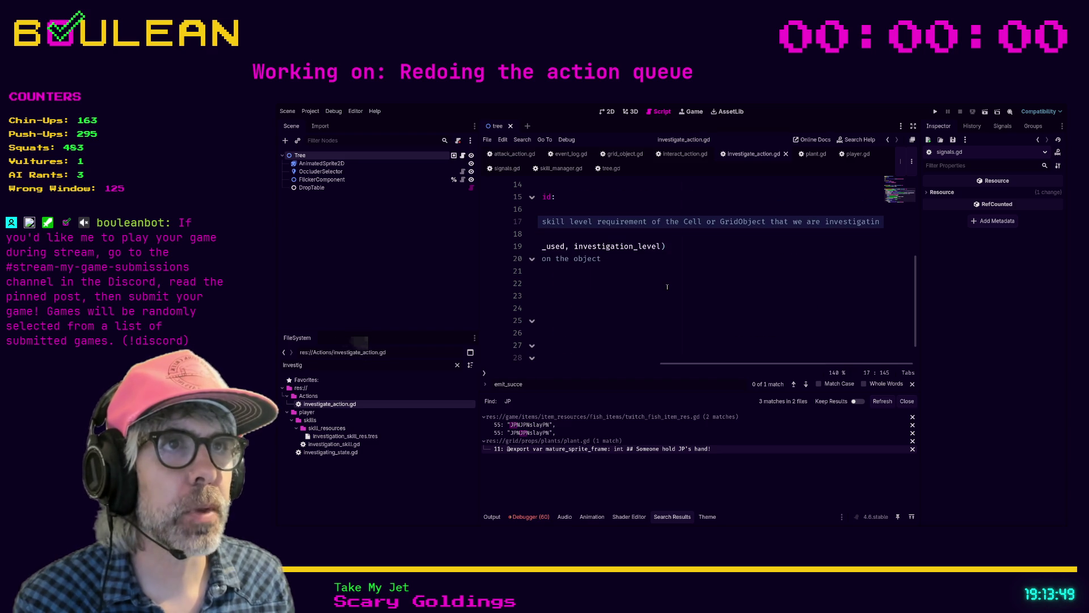
pyautogui.moveTo(686, 364); pyautogui.dragTo(493, 366)
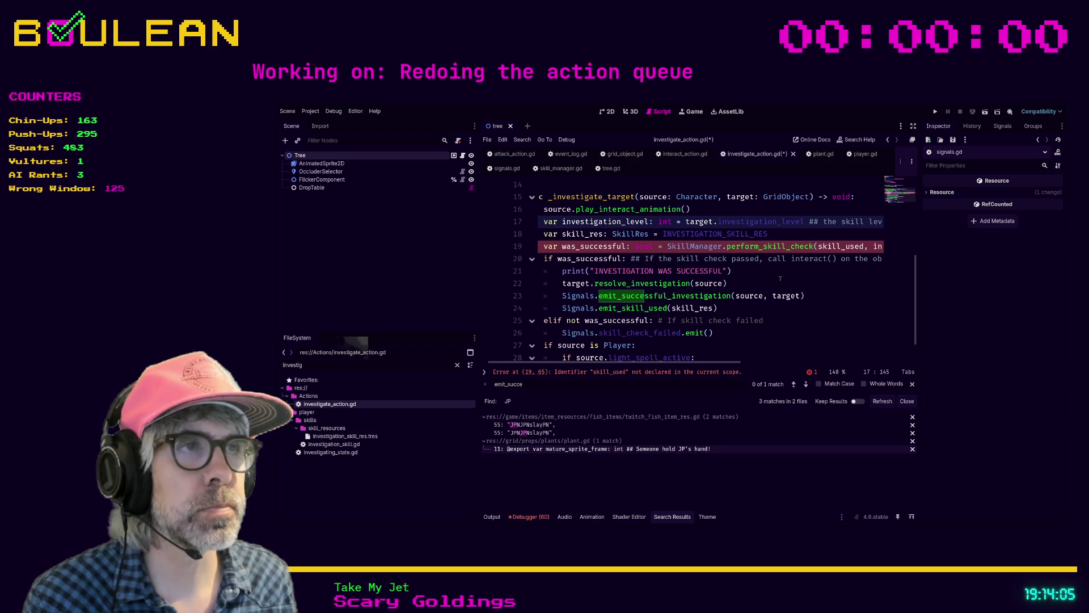
pyautogui.hotkey('ctrl', 'z')
pyautogui.hotkey('ctrl', 'z')
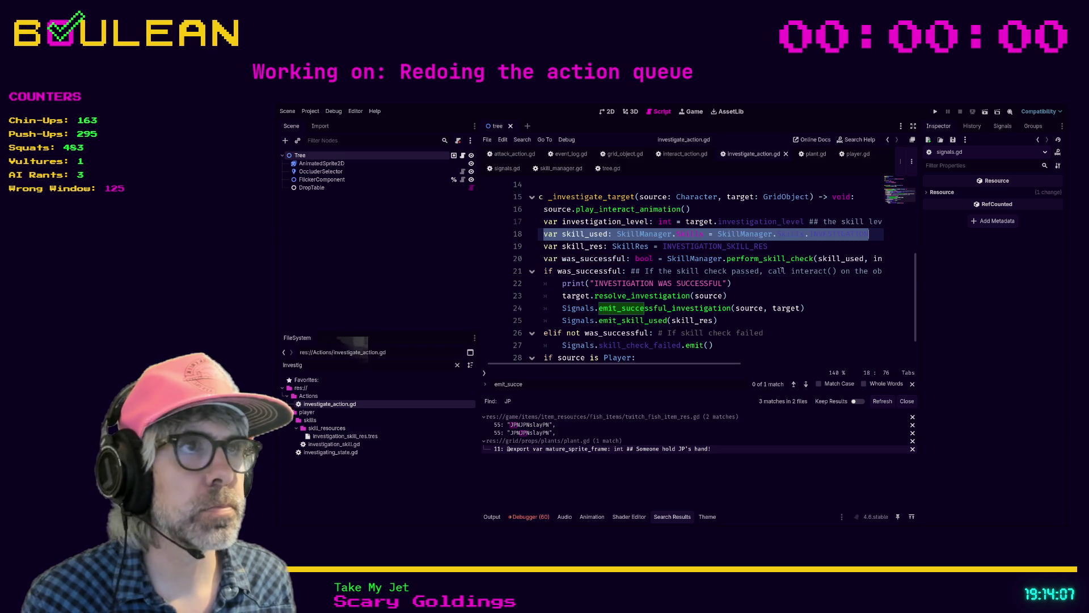
pyautogui.press('Down')
pyautogui.press('Down')
pyautogui.press('Down')
pyautogui.scroll(-1, 792, 307)
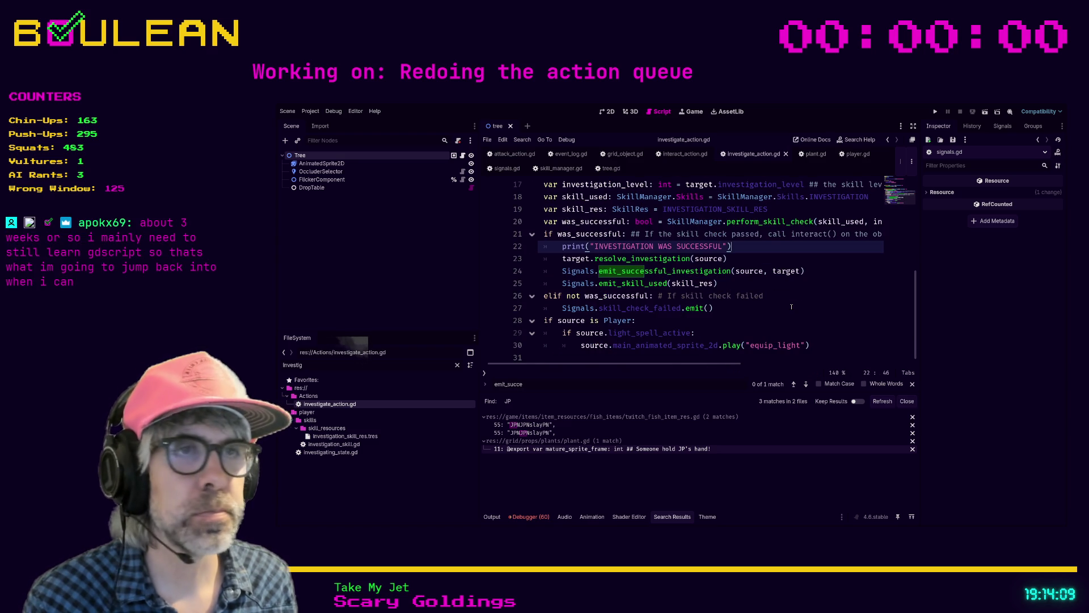
pyautogui.hscroll(-1, 635, 365)
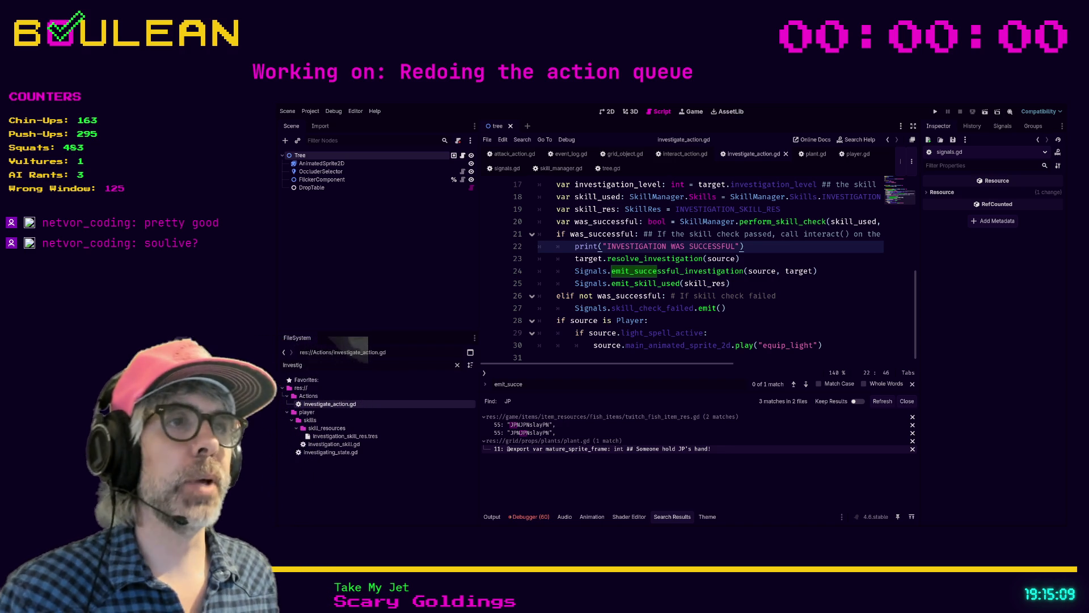
# - Run the project with F5 to test the investigate_action.gd changes
pyautogui.click(770, 334)
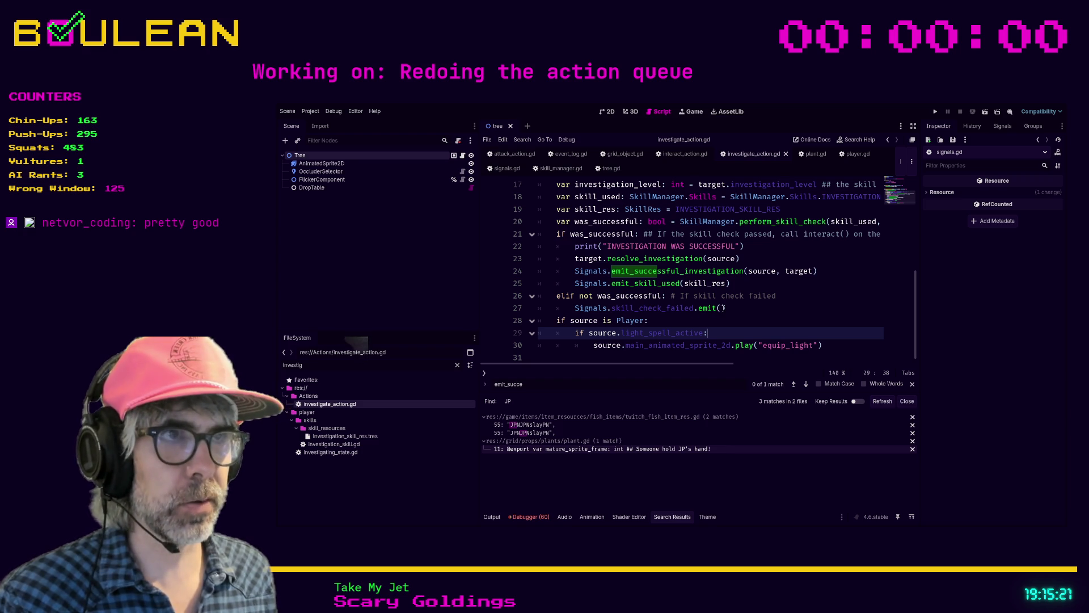
pyautogui.click(662, 324)
pyautogui.press('F5')
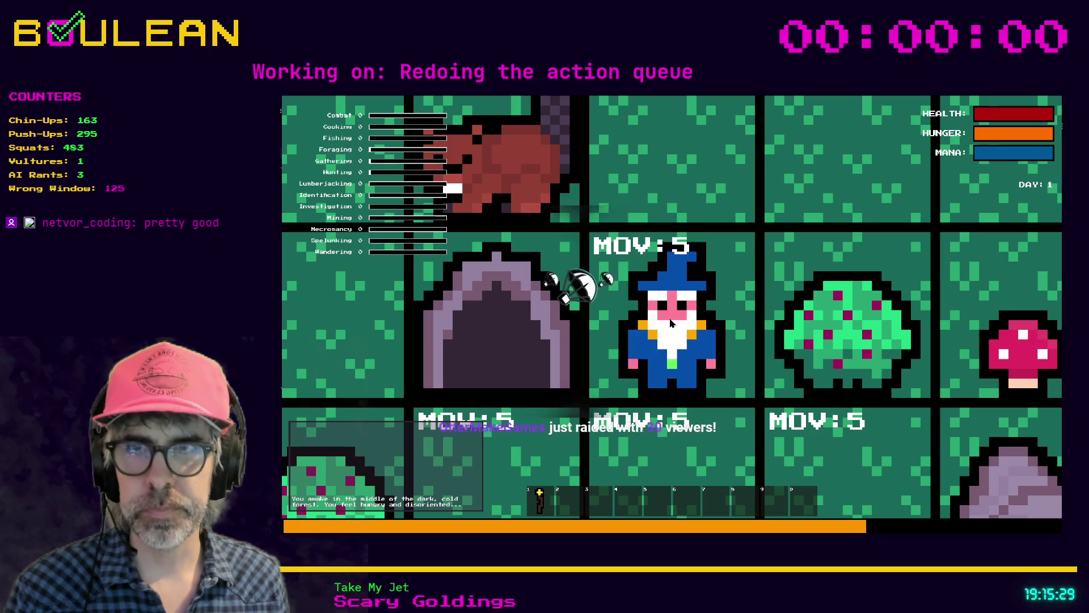
# - Zoom the game view to show the forest map around the wizard
pyautogui.scroll(-2, 671, 323)
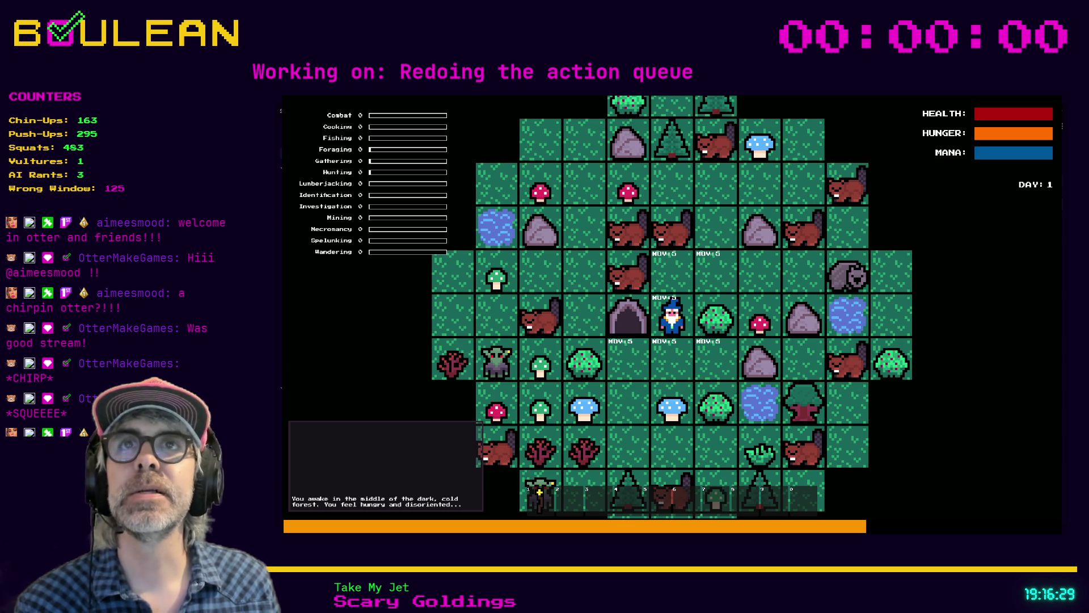
pyautogui.scroll(2, 703, 340)
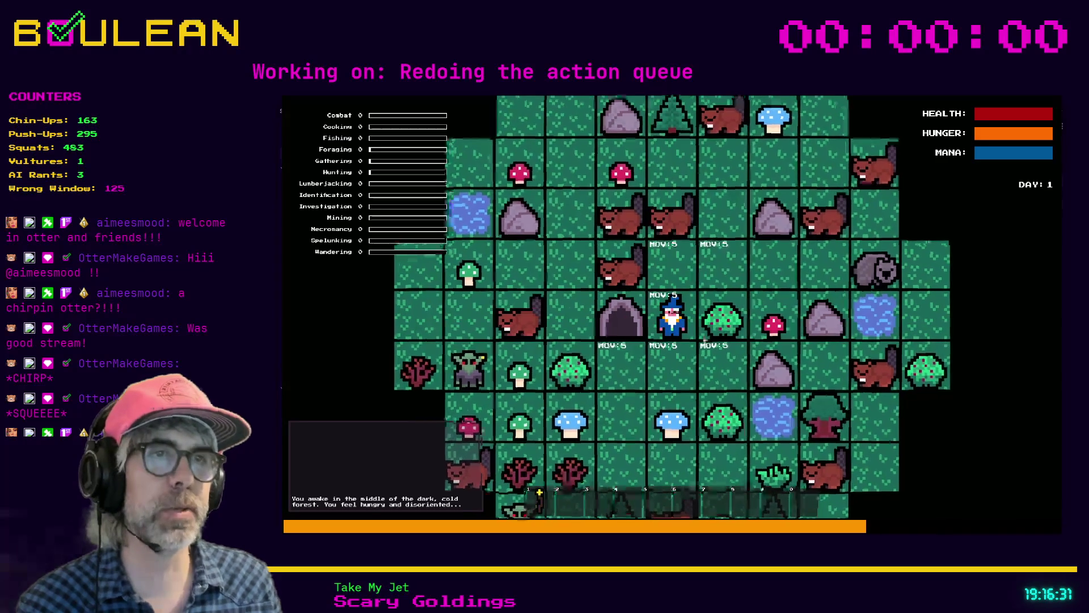
# - Craft a Camp Fire and place it on the tile above the wizard
pyautogui.press('Down')
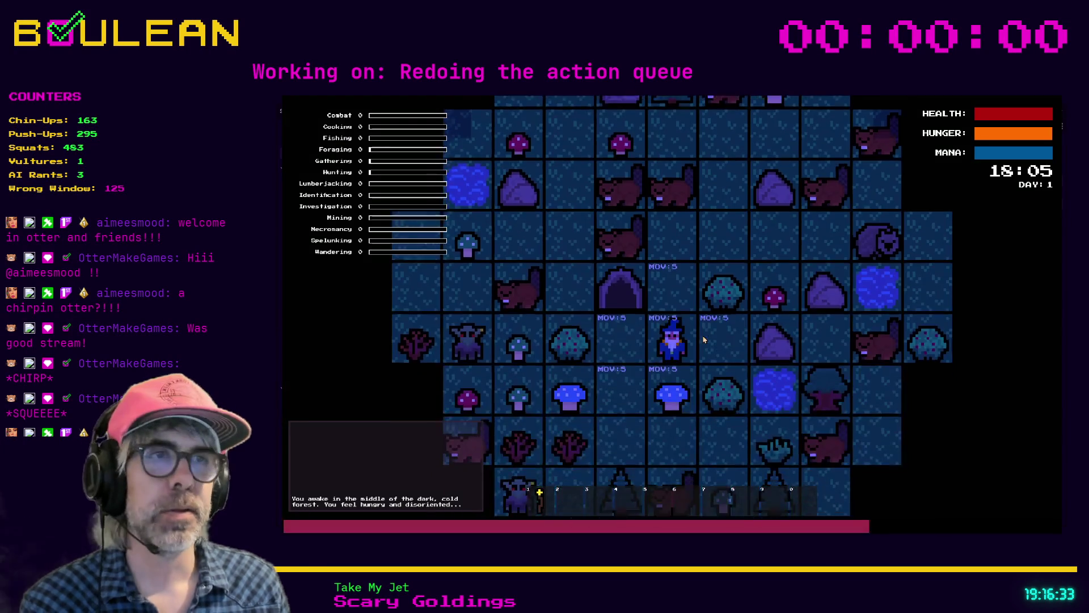
pyautogui.press('c')
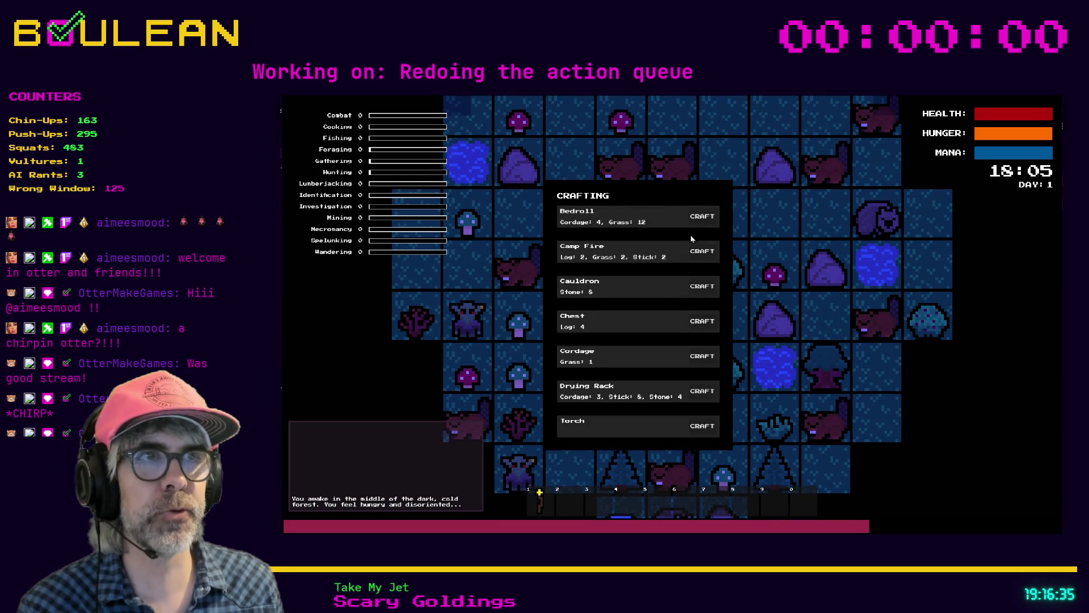
pyautogui.click(702, 252)
pyautogui.press('c')
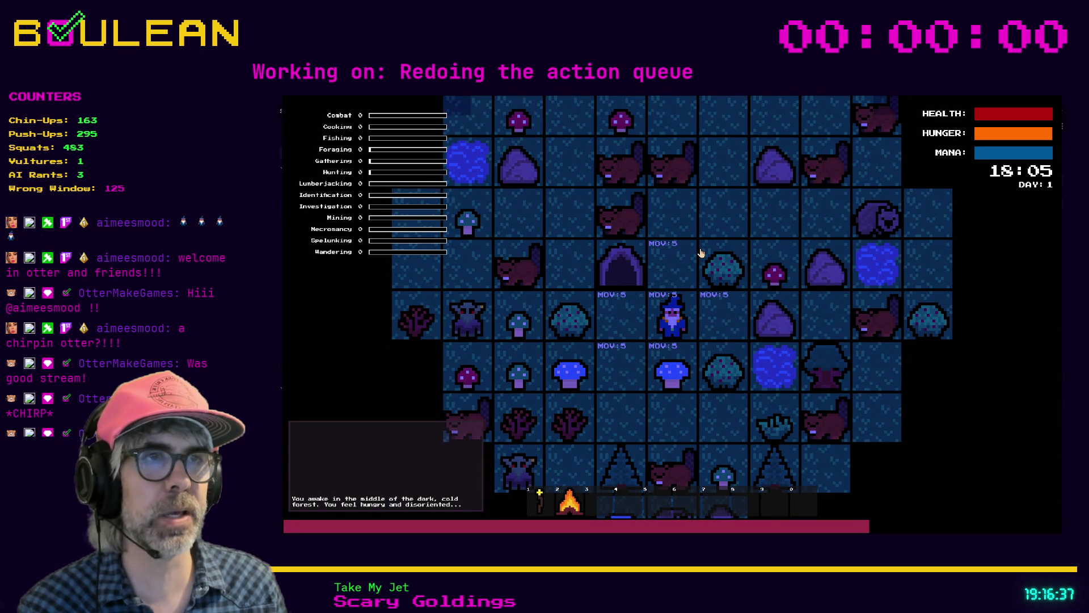
pyautogui.press('2')
pyautogui.click(702, 252)
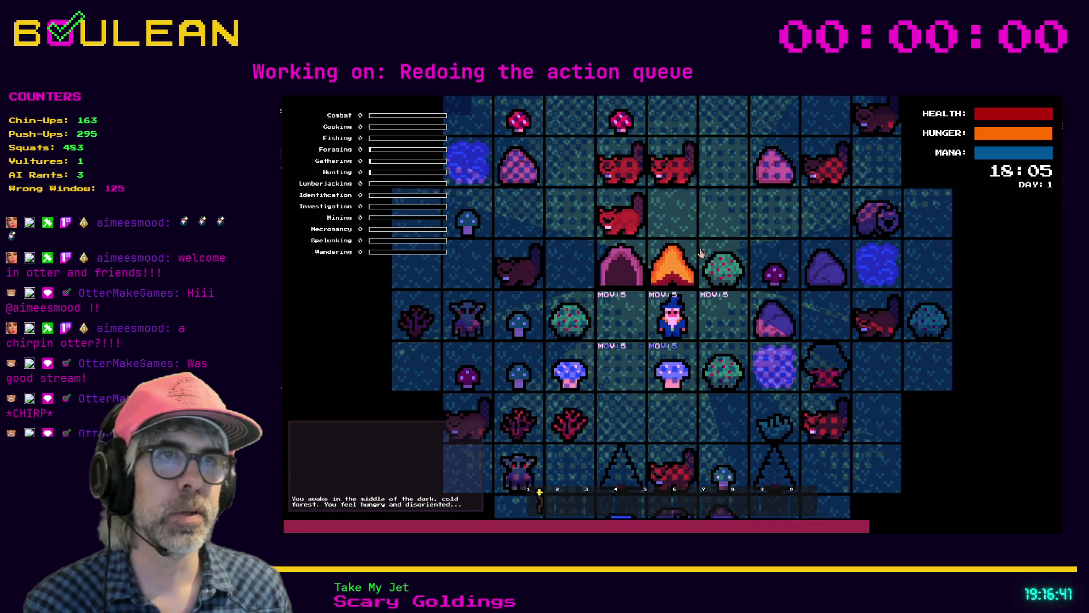
pyautogui.press('a')
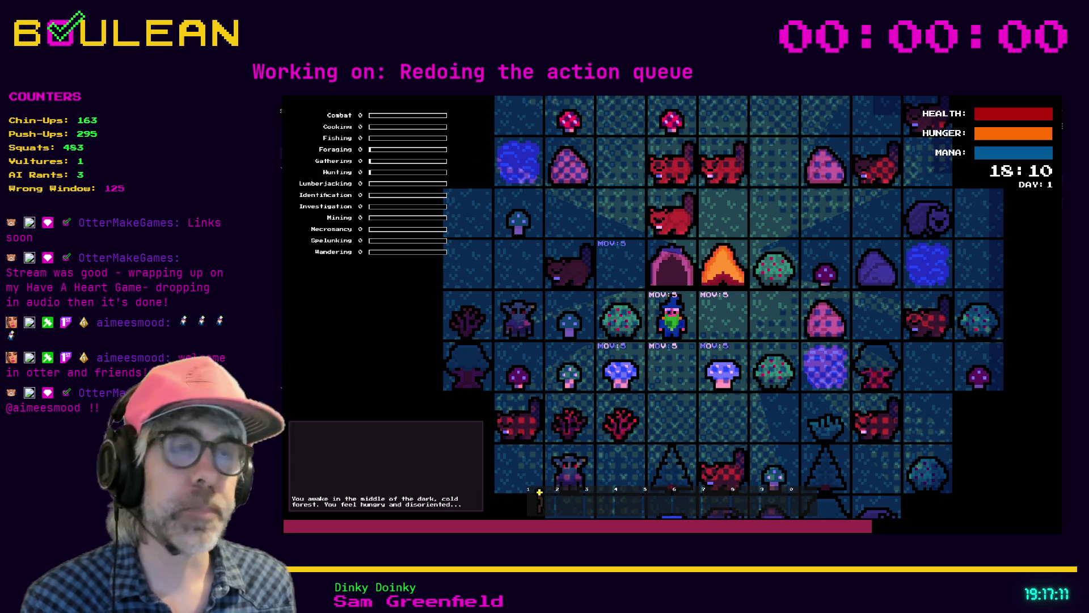
# - Forage berries from the Berry Bush and Blue Mushrooms until holding 2 of each
pyautogui.click(673, 327)
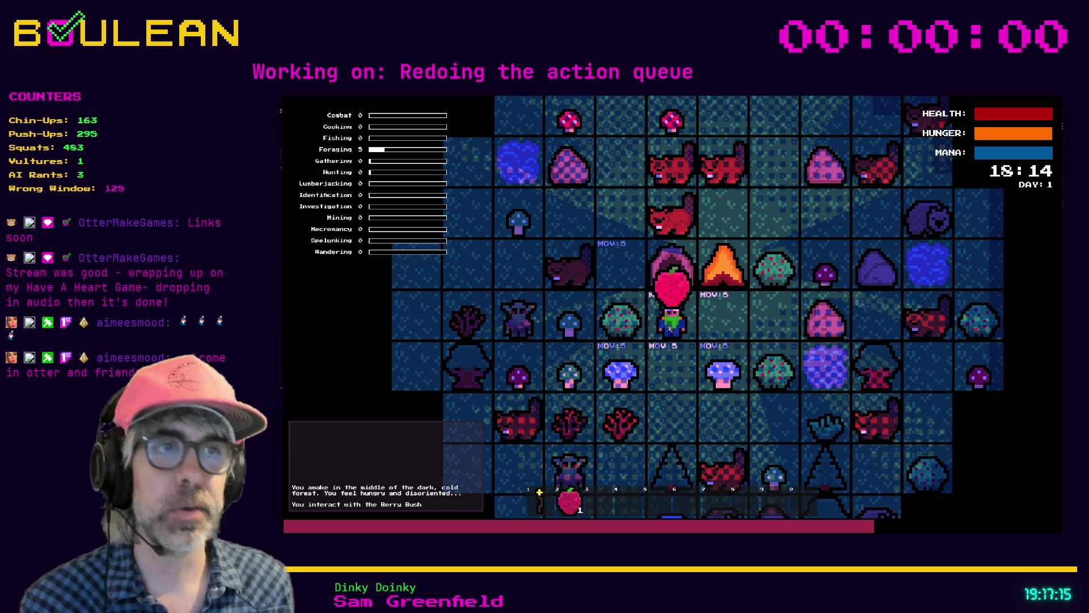
pyautogui.click(723, 371)
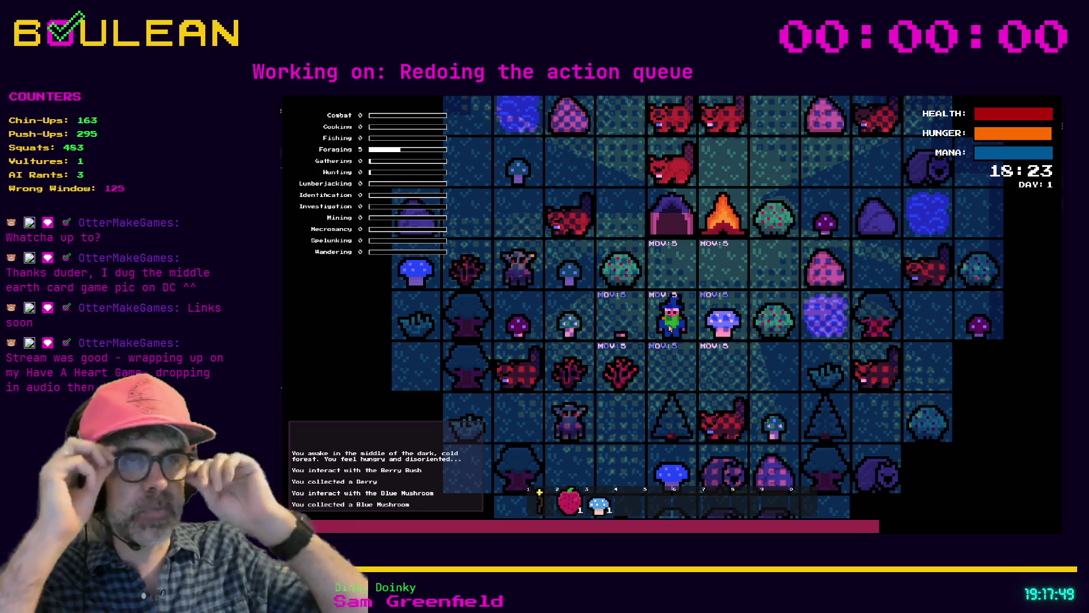
pyautogui.click(685, 276)
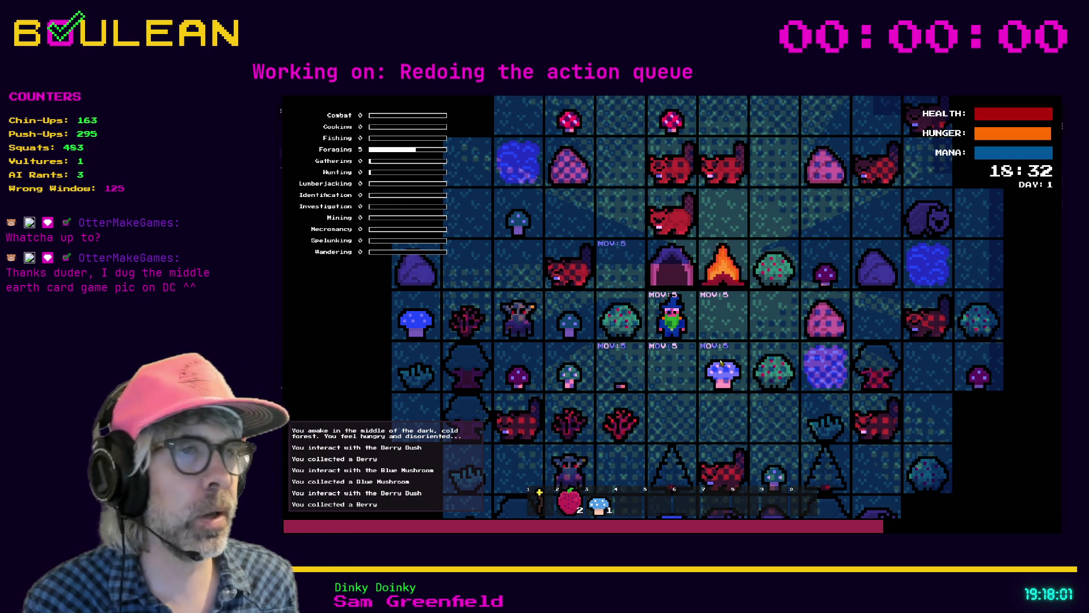
pyautogui.click(721, 363)
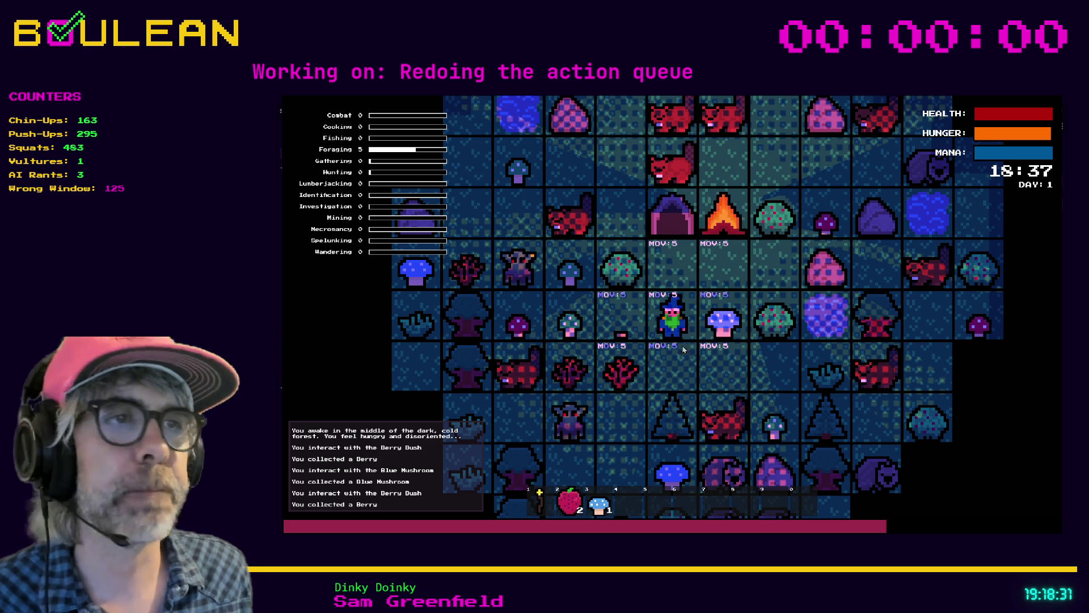
pyautogui.press('Right')
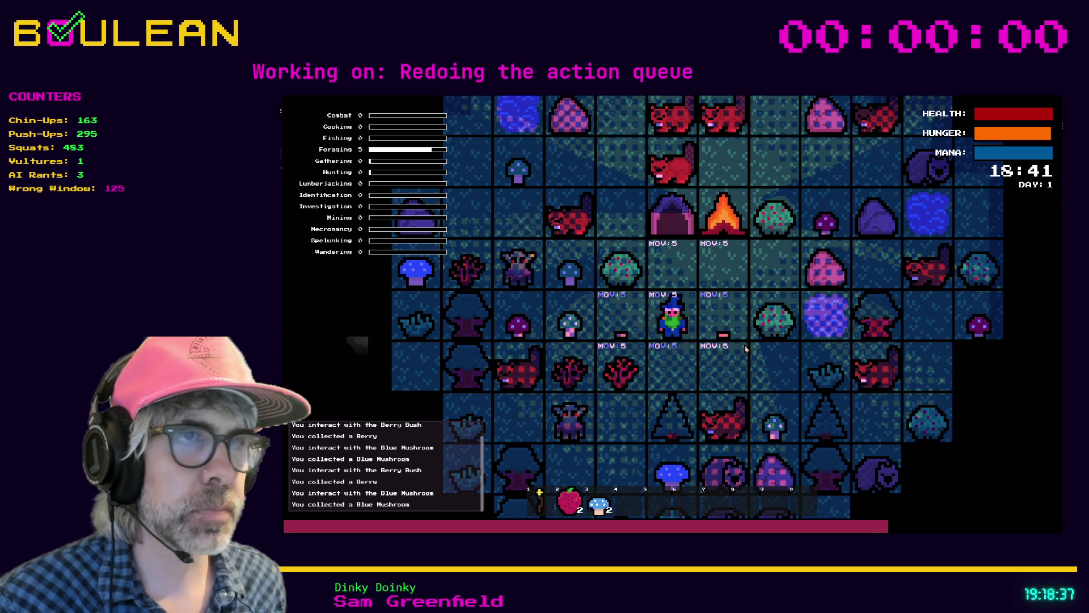
pyautogui.press('Up')
pyautogui.press('i')
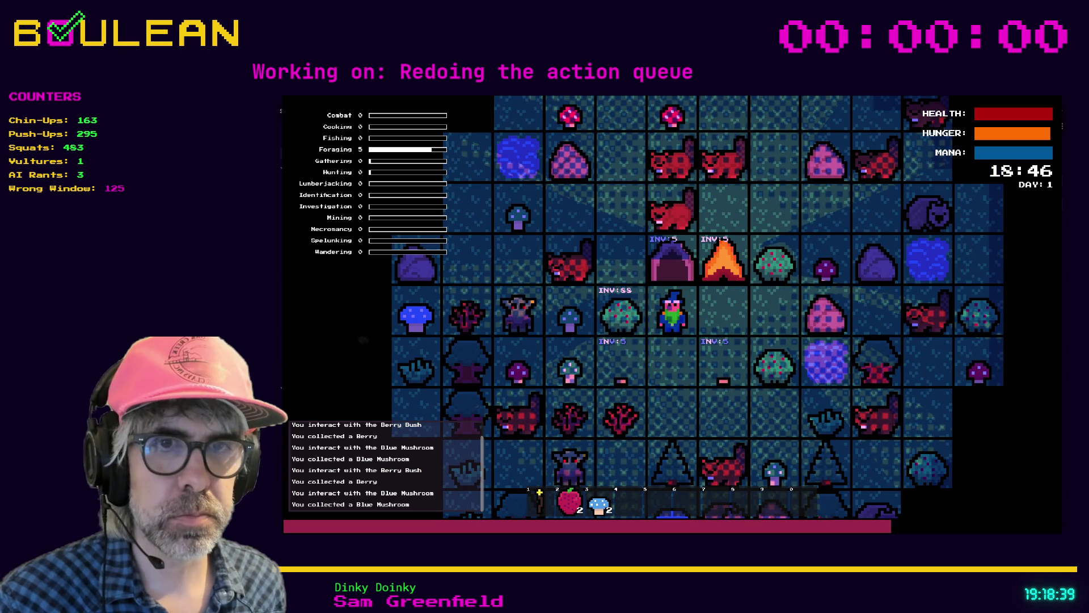